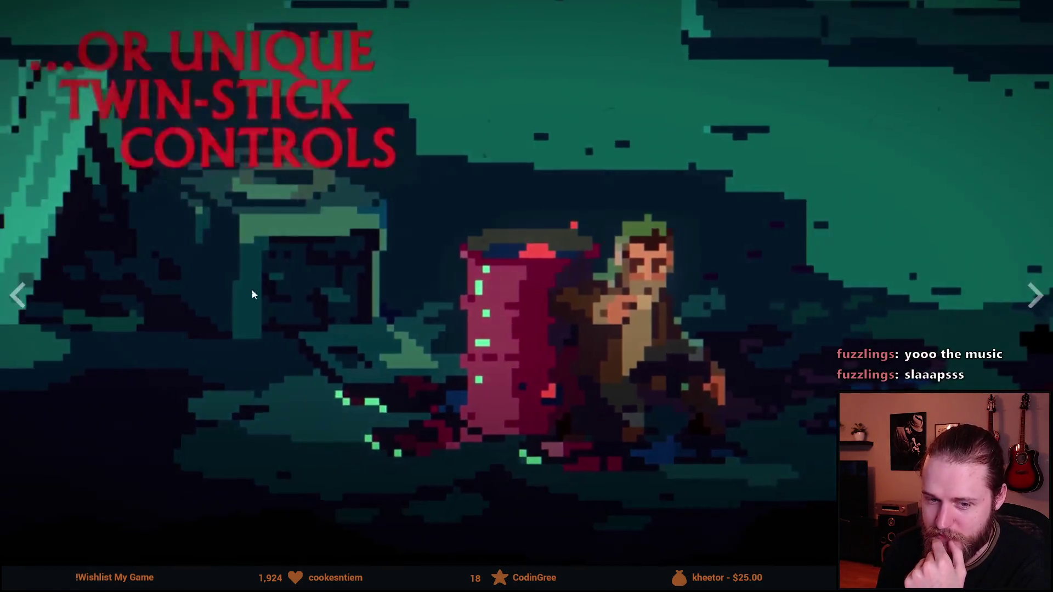
- Pause and resume The Drifter's fullscreen trailer twice, letting it play to the 17 July 2025 card
left_click(222, 289)
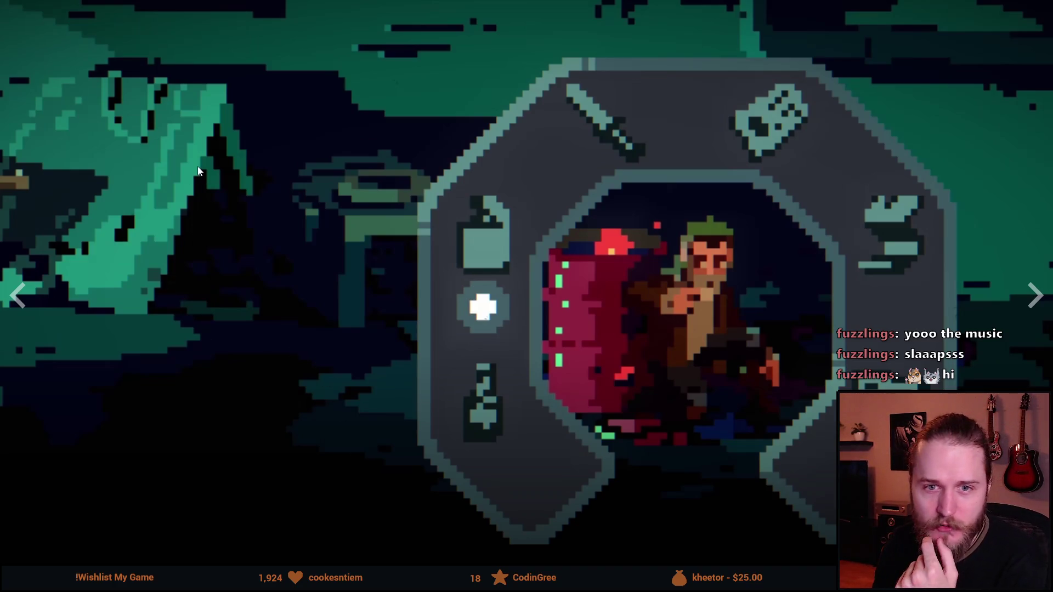
left_click(371, 265)
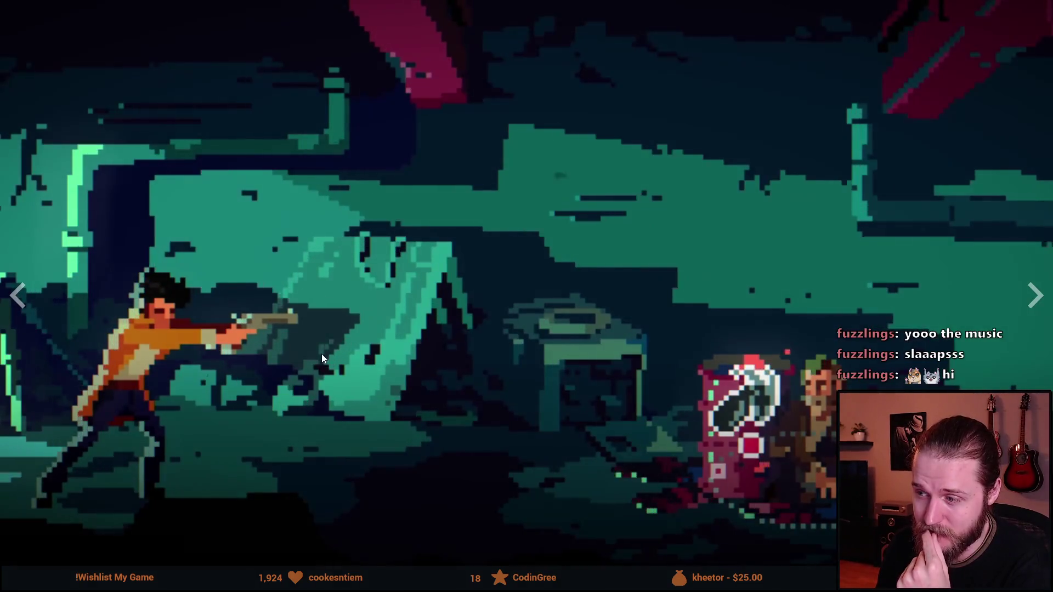
left_click(382, 333)
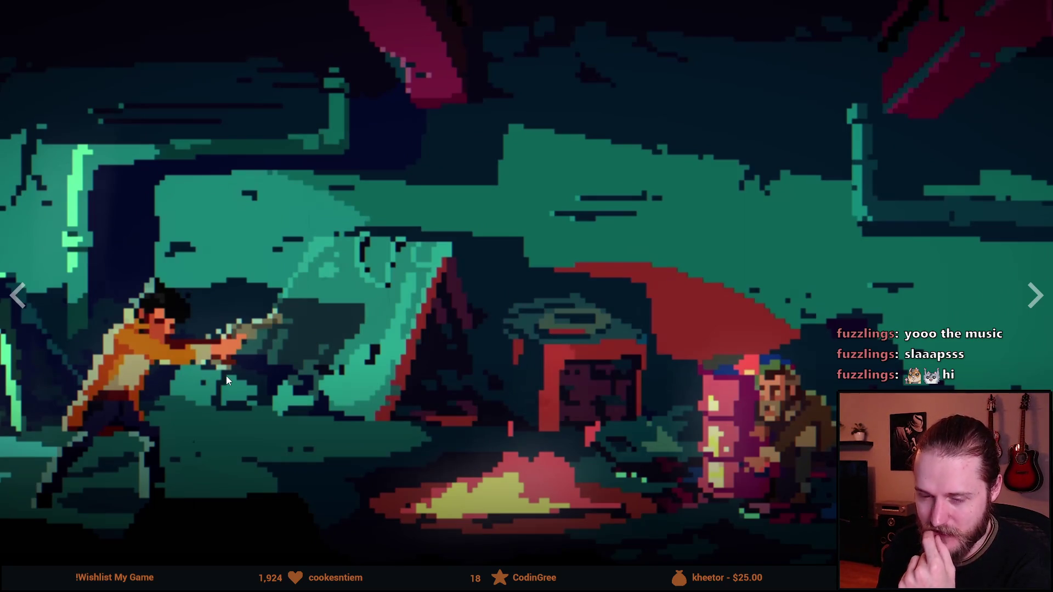
left_click(223, 291)
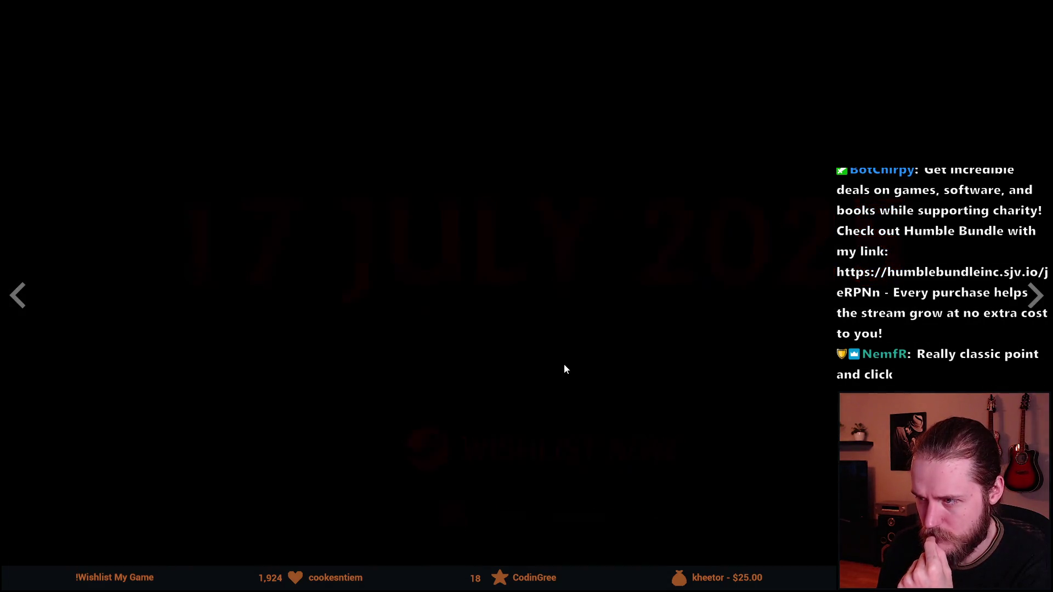
- Leave fullscreen, stop The Drifter's trailer at its start, and show its full user-tag list
key("Escape")
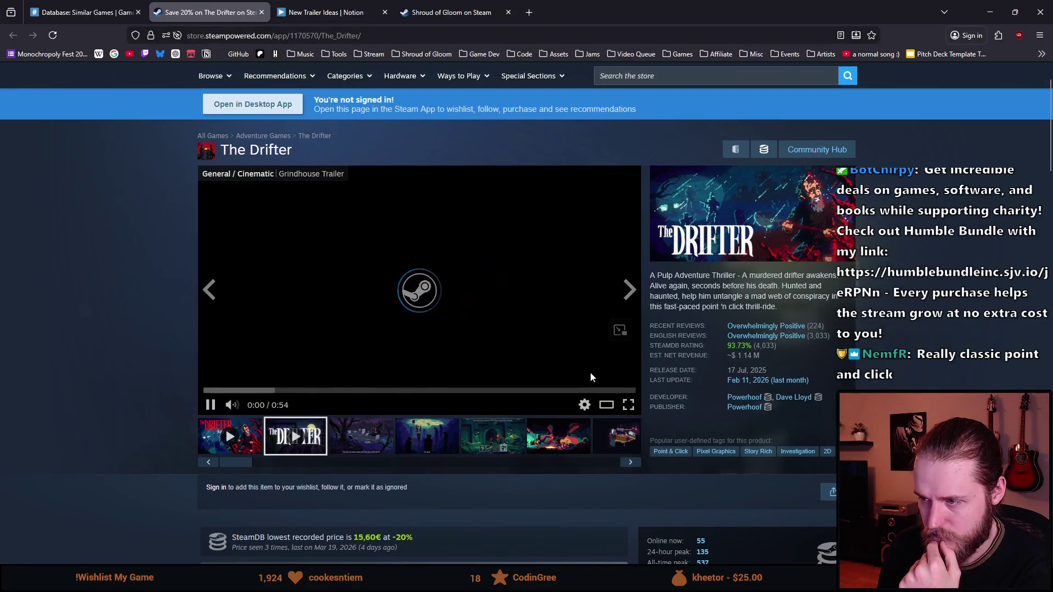
left_click(490, 317)
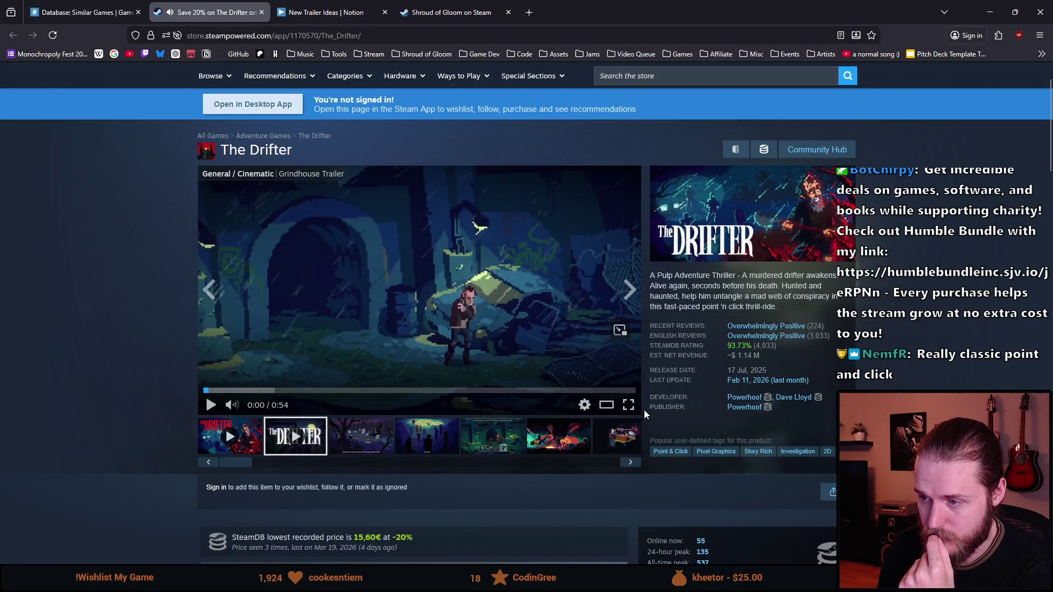
left_click(629, 406)
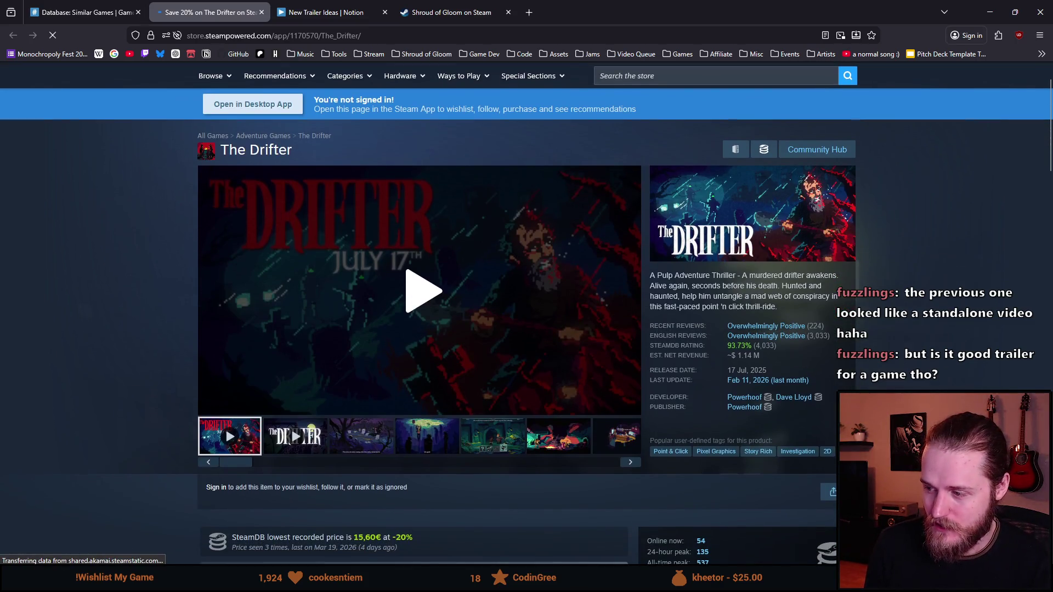
left_click(840, 452)
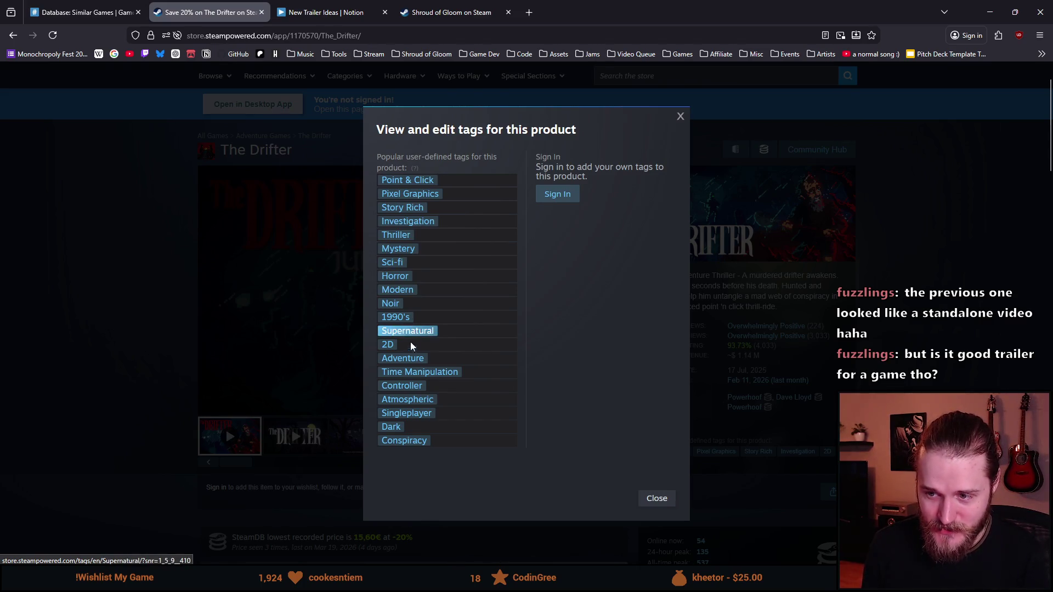
- Close The Drifter's tag list, back to its store page with the trailer stopped
left_click(240, 413)
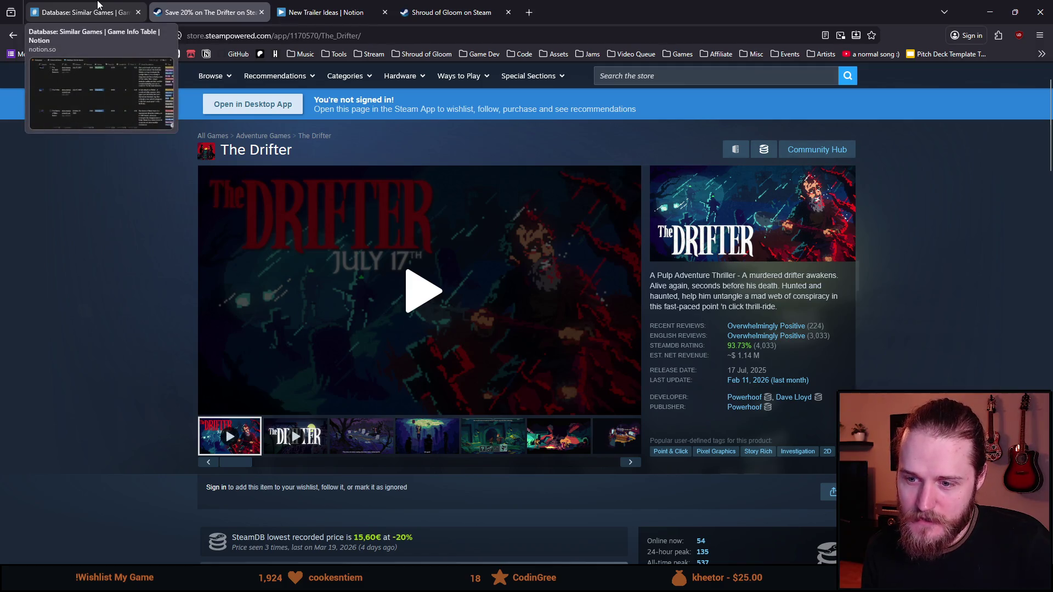
- Open The Séance of Blake Manor's Steam page in a new tab from Similar Games and view it
key("ctrl+shift+Tab")
scroll(274, 300, "down", 4)
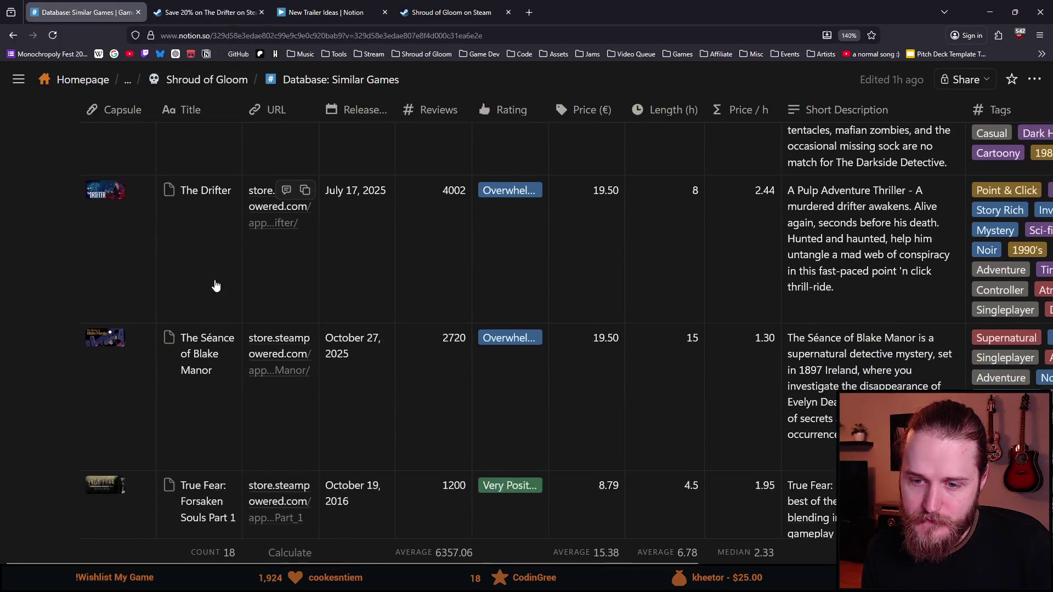
middle_click(271, 279)
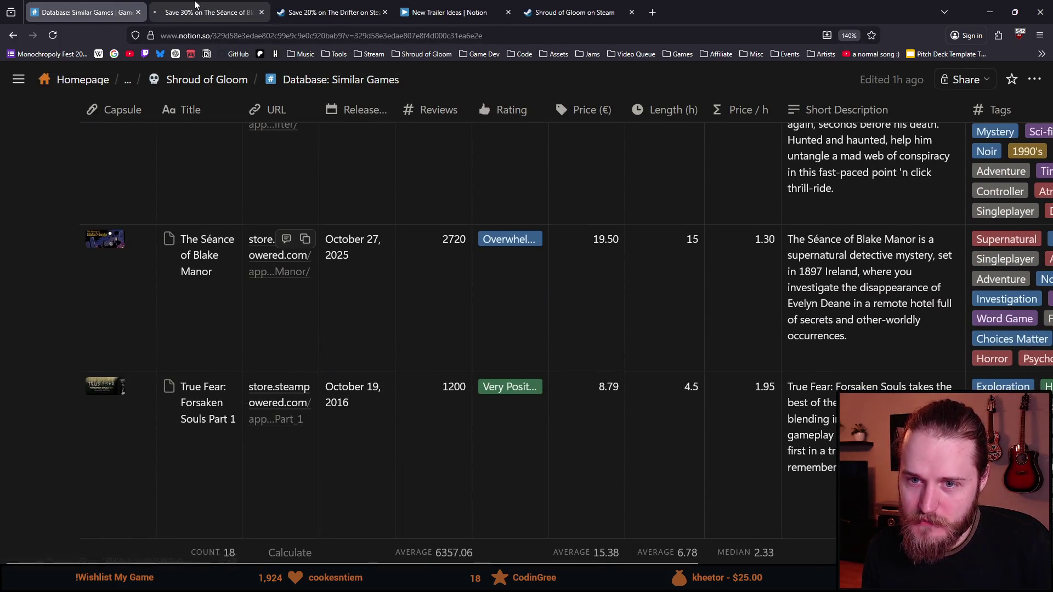
key("ctrl+Tab")
scroll(173, 278, "down", 3)
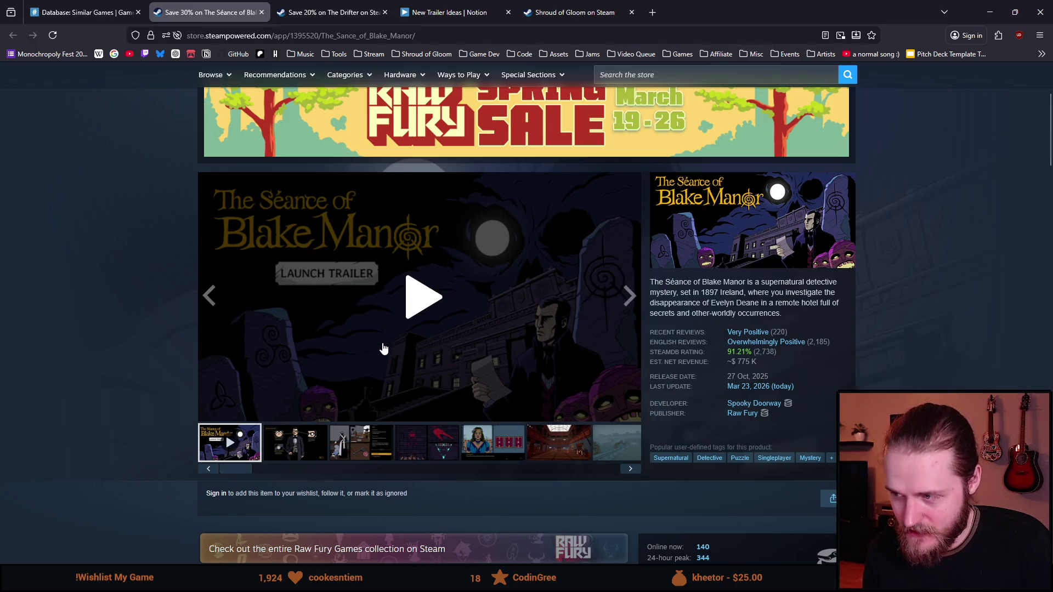
- Play Séance's launch trailer fullscreen, pausing on the family portrait, through to the 'Available Now' card
left_click(411, 306)
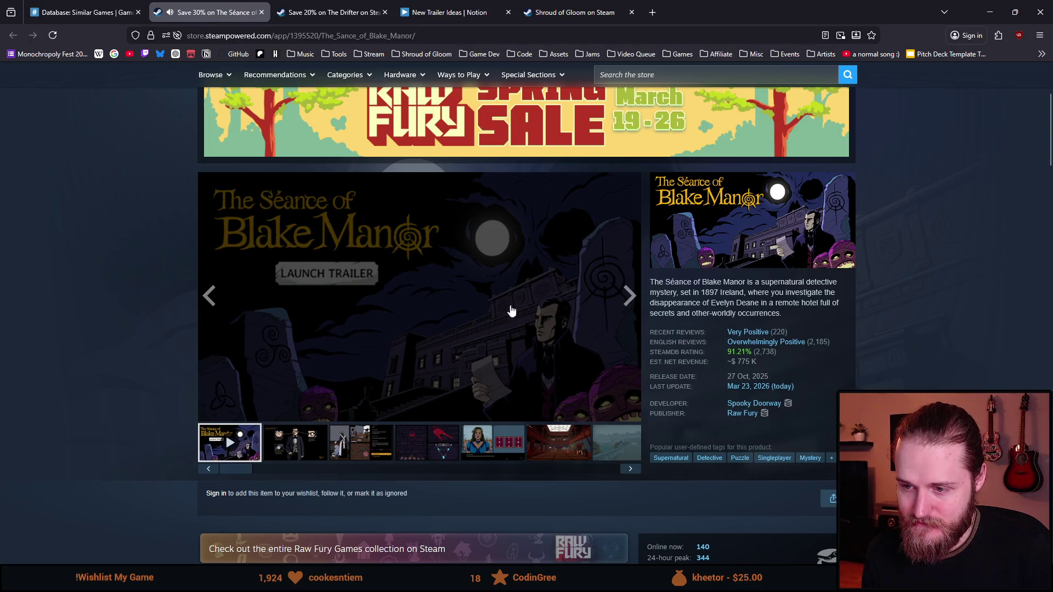
left_click(627, 408)
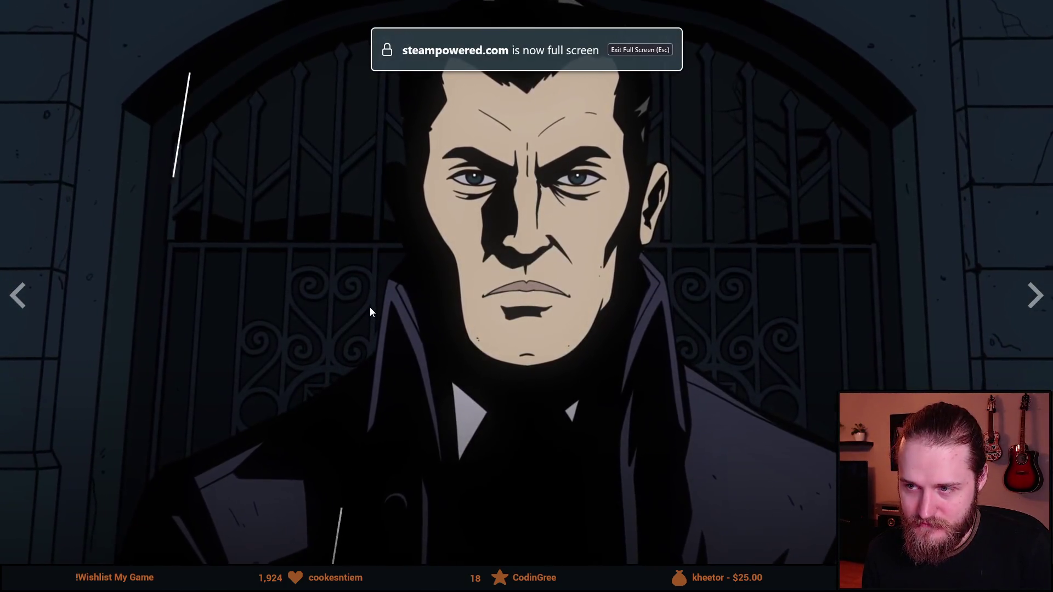
left_click(370, 312)
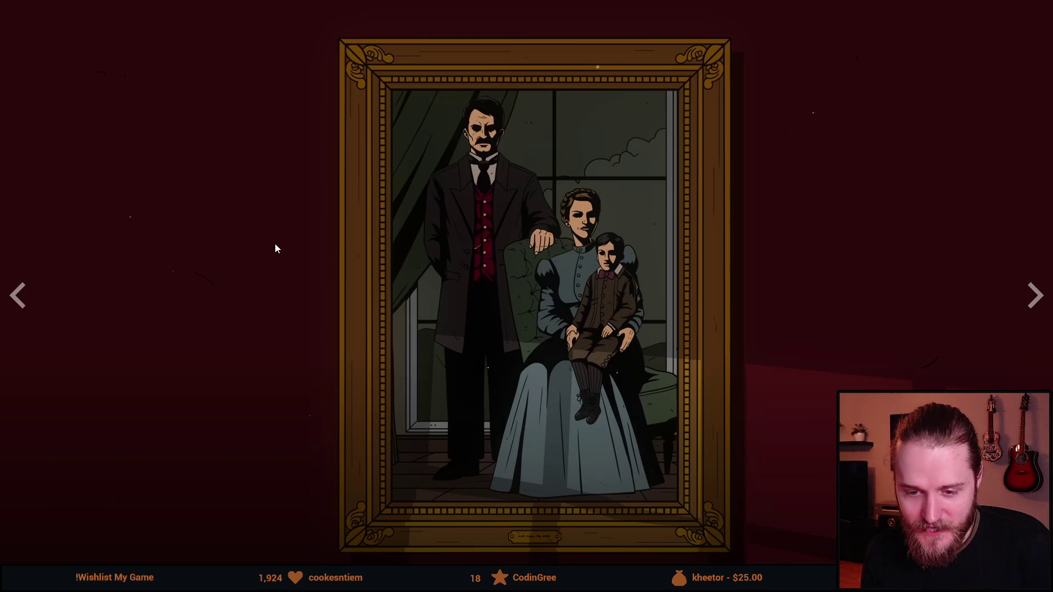
left_click(324, 264)
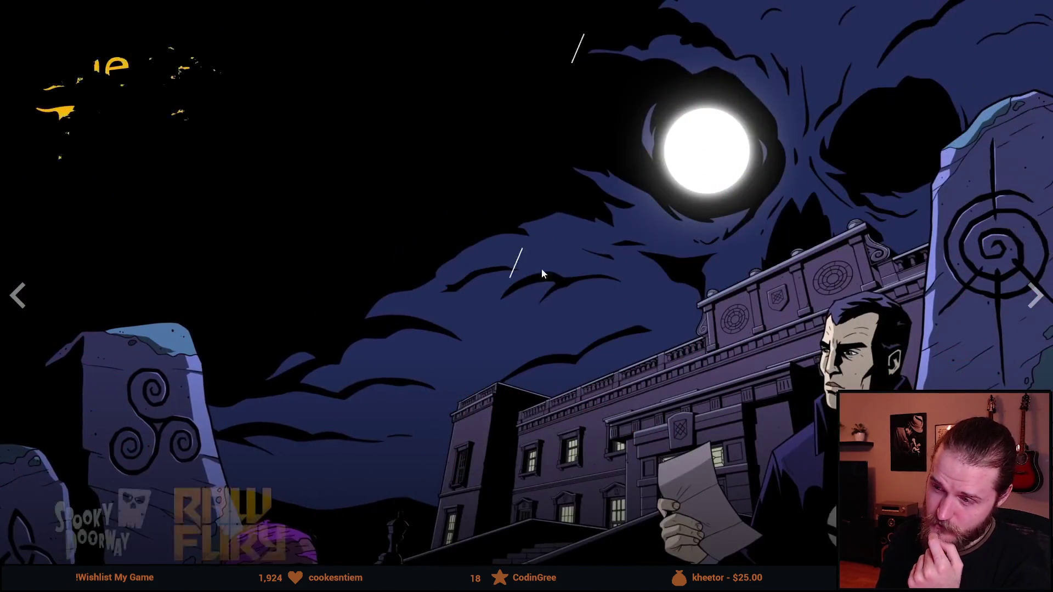
double_click(431, 298)
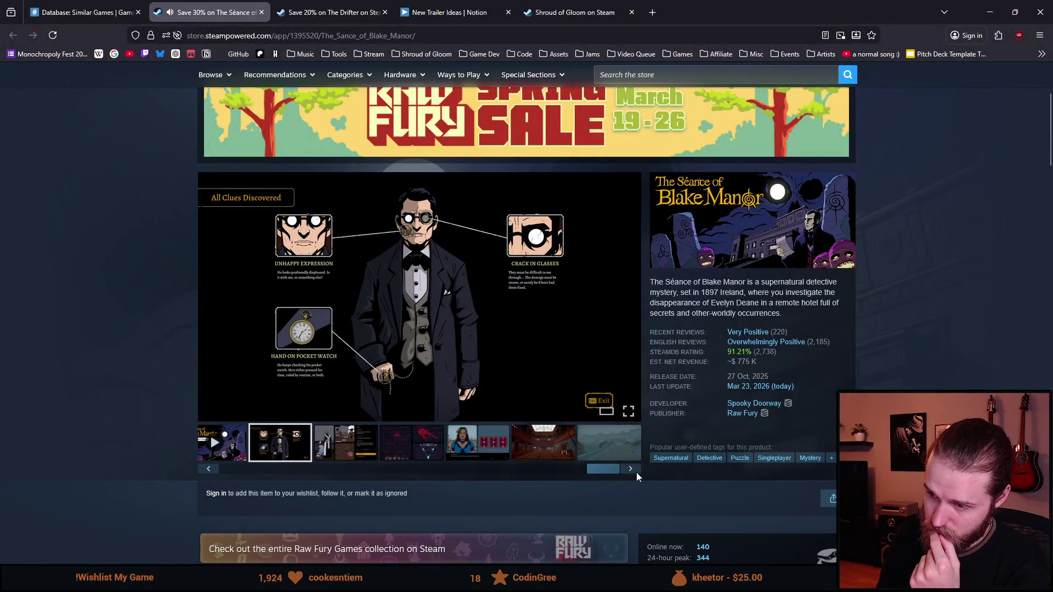
- Scroll the Séance screenshot strip to its end, then close that store tab
left_click_drag(258, 469, 649, 465)
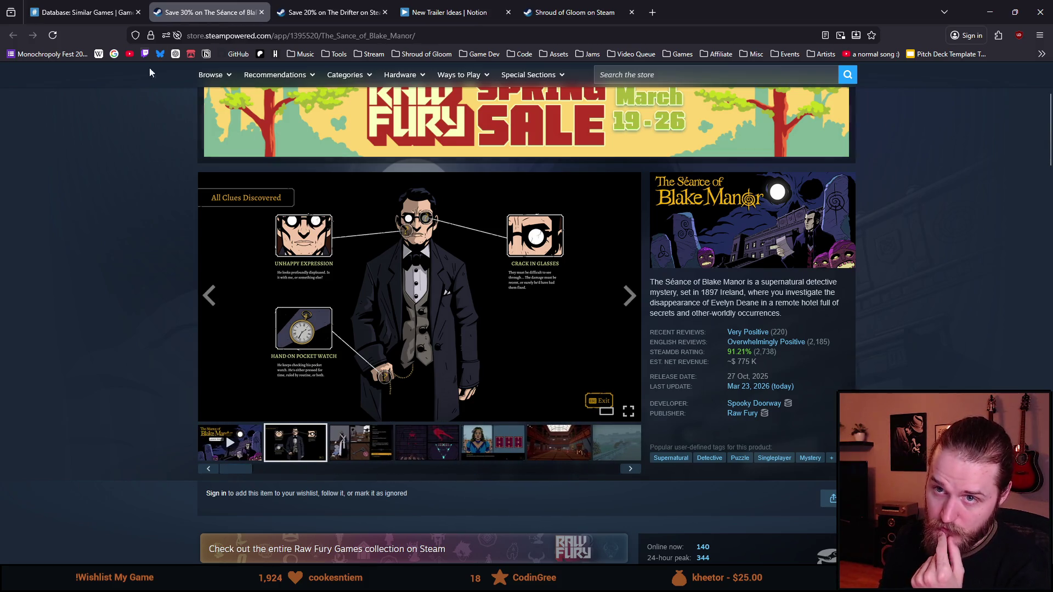
left_click(261, 17)
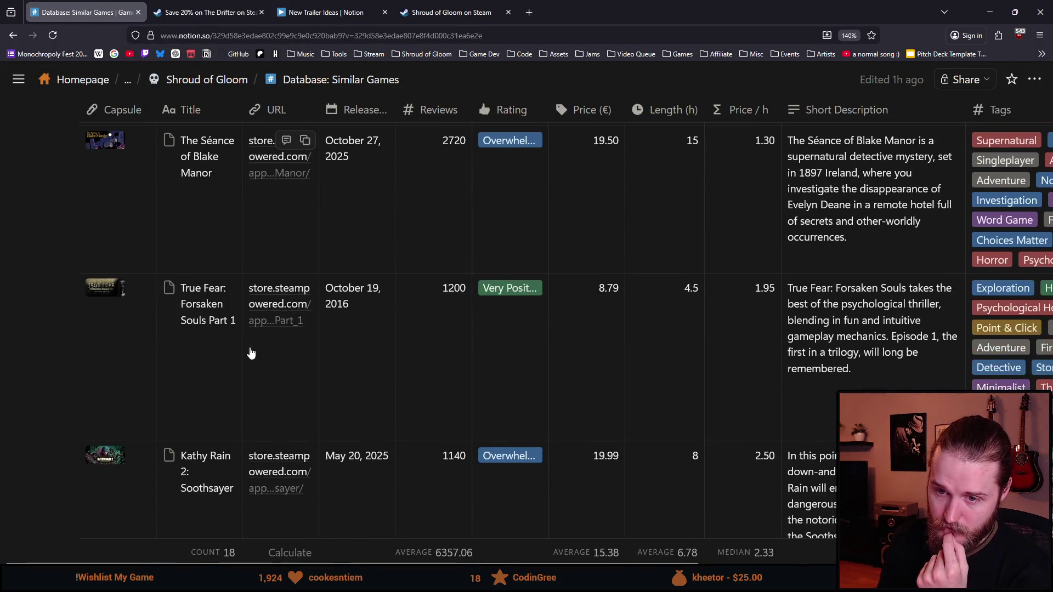
- Open True Fear: Forsaken Souls Part 1's Steam page from the database's URL column
left_click(279, 305)
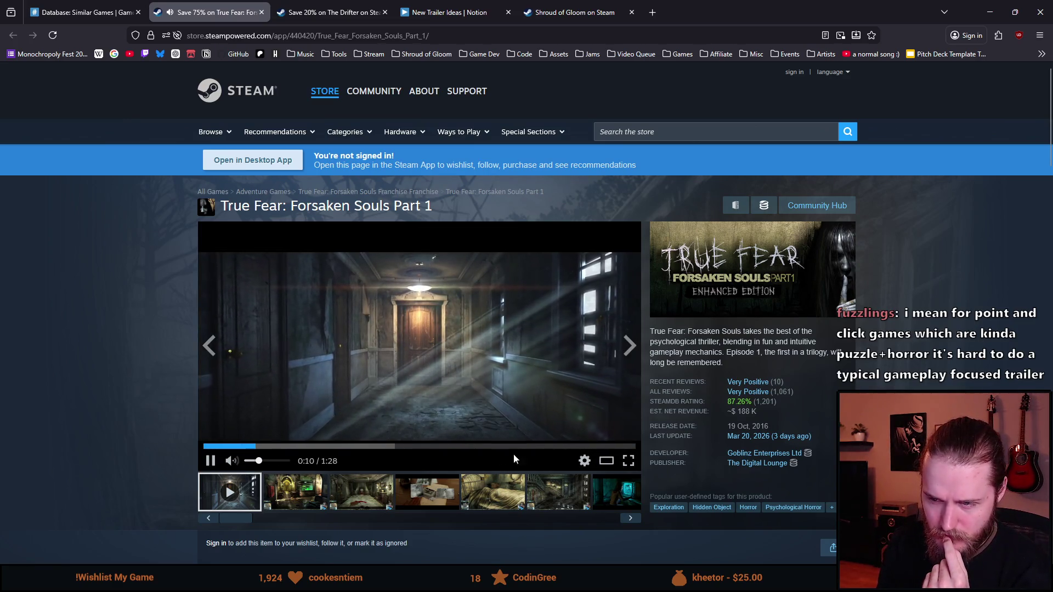
- Watch True Fear's trailer fullscreen, pausing once and resuming up to the decaying hallway door
left_click(629, 461)
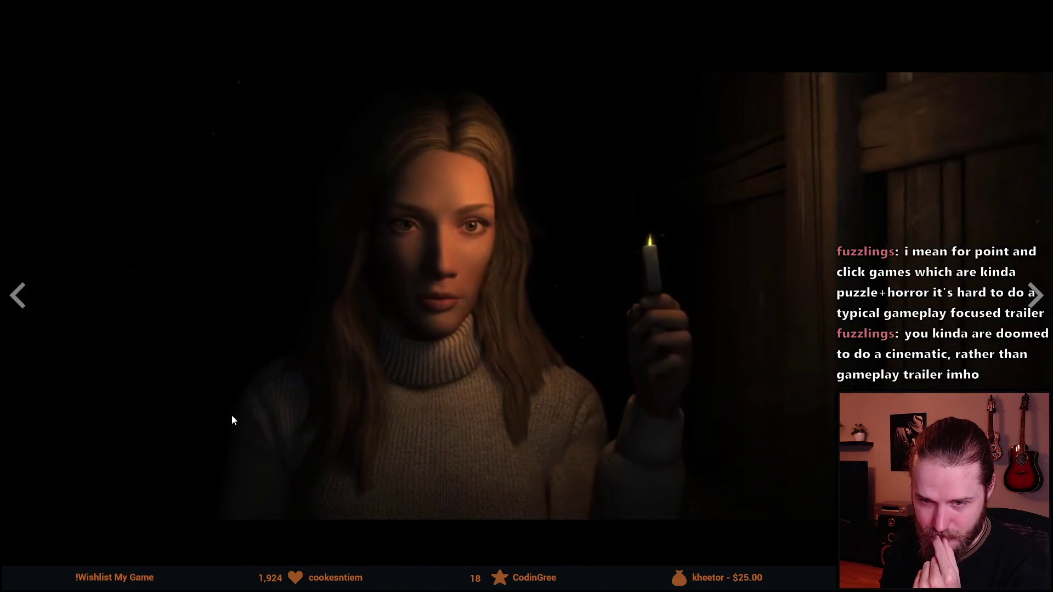
left_click(232, 414)
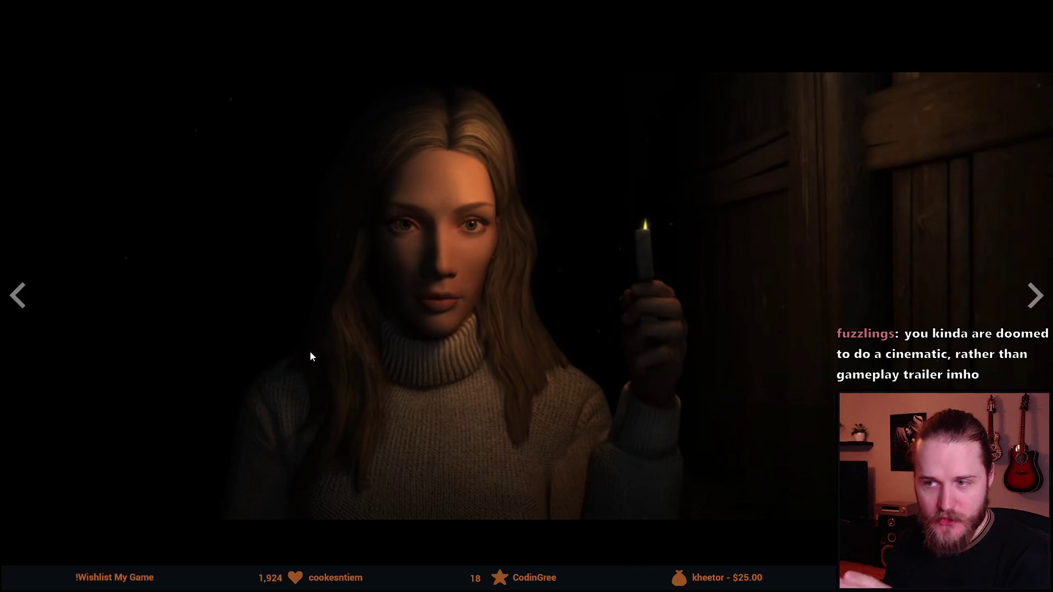
left_click(343, 319)
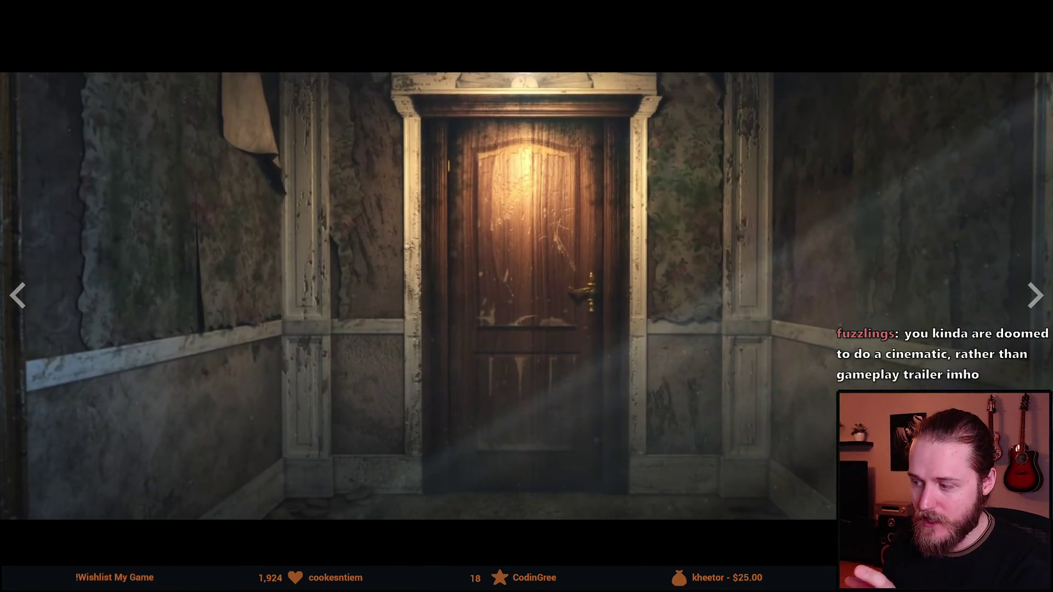
- Exit fullscreen and reopen The Séance of Blake Manor's store page from Similar Games, showing its media strip
key("Escape")
key("ctrl+shift+Tab")
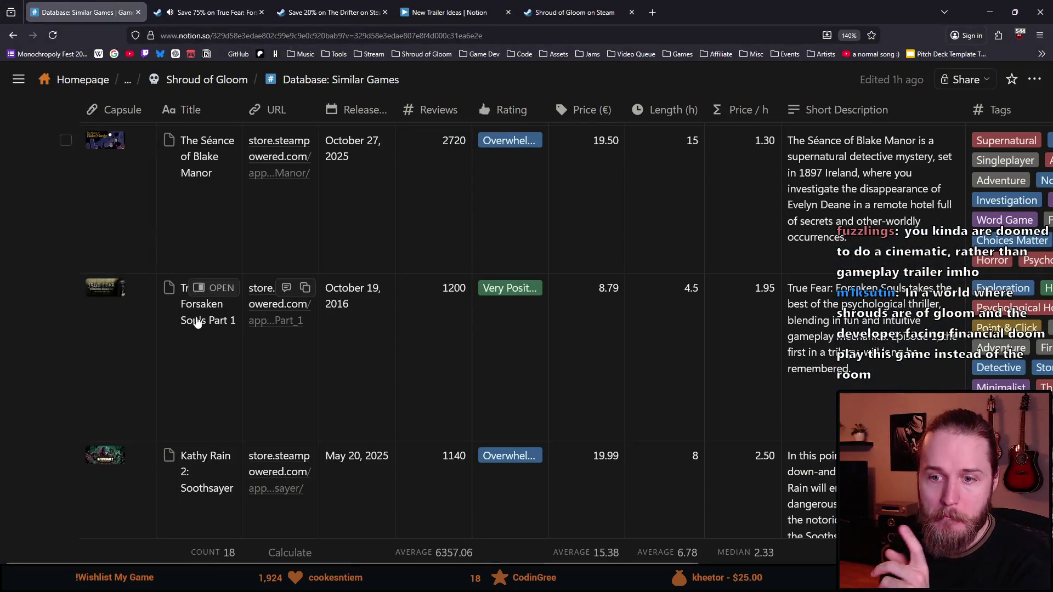
scroll(203, 165, "right", 5)
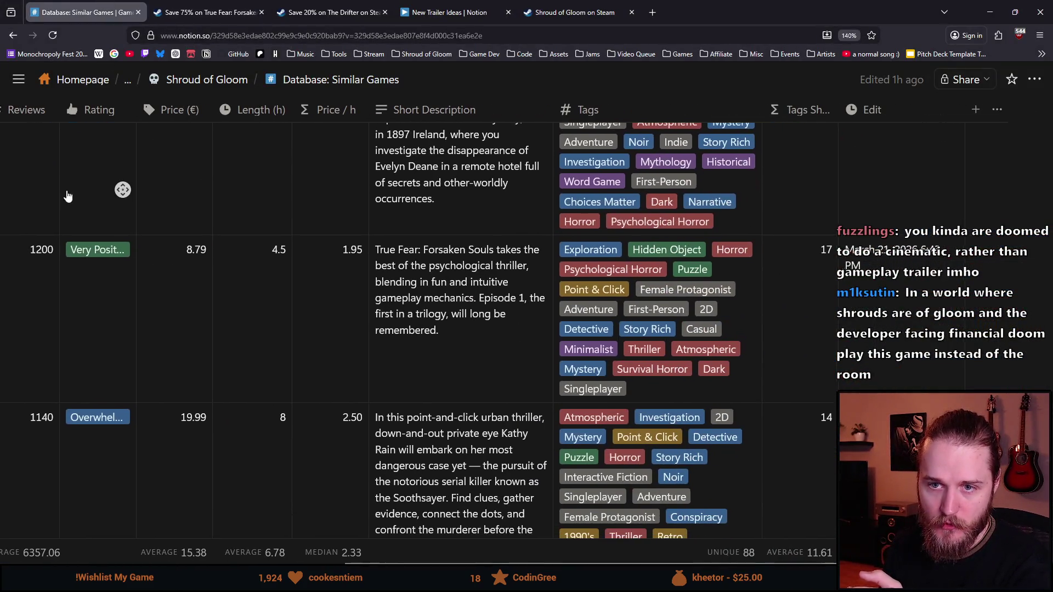
scroll(66, 192, "left", 5)
scroll(164, 209, "up", 3)
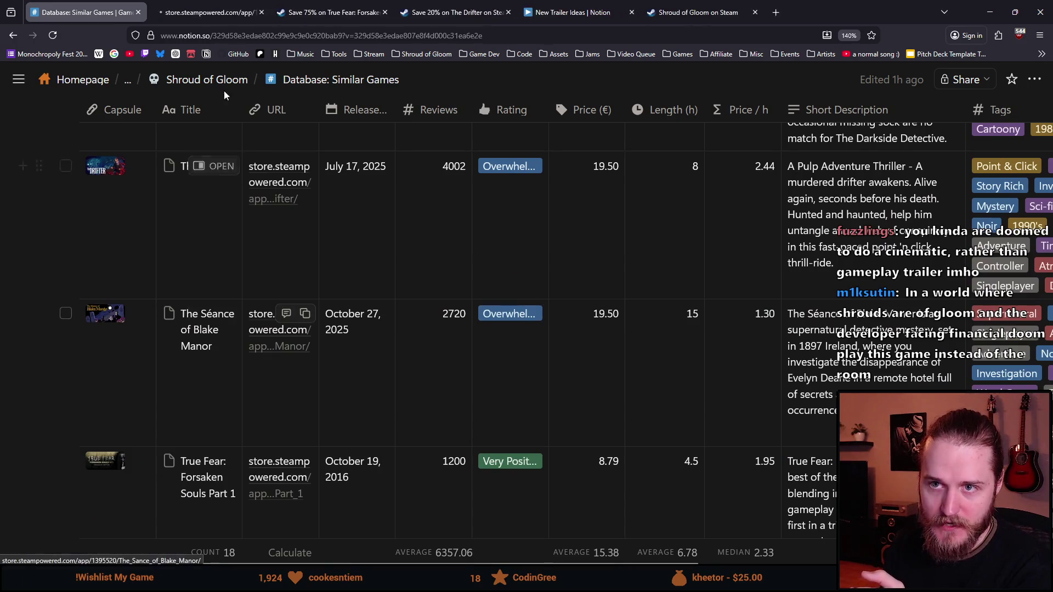
left_click(276, 345)
scroll(462, 368, "down", 2)
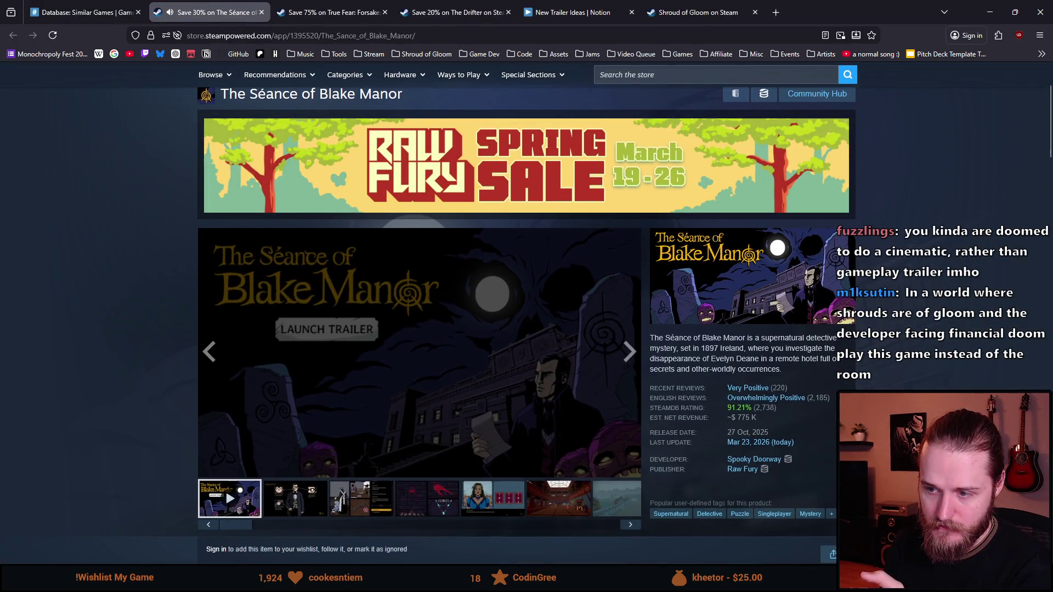
- Watch the Séance trailer fullscreen, pausing on the well scene and seeking elsewhere, then exit
left_click(629, 473)
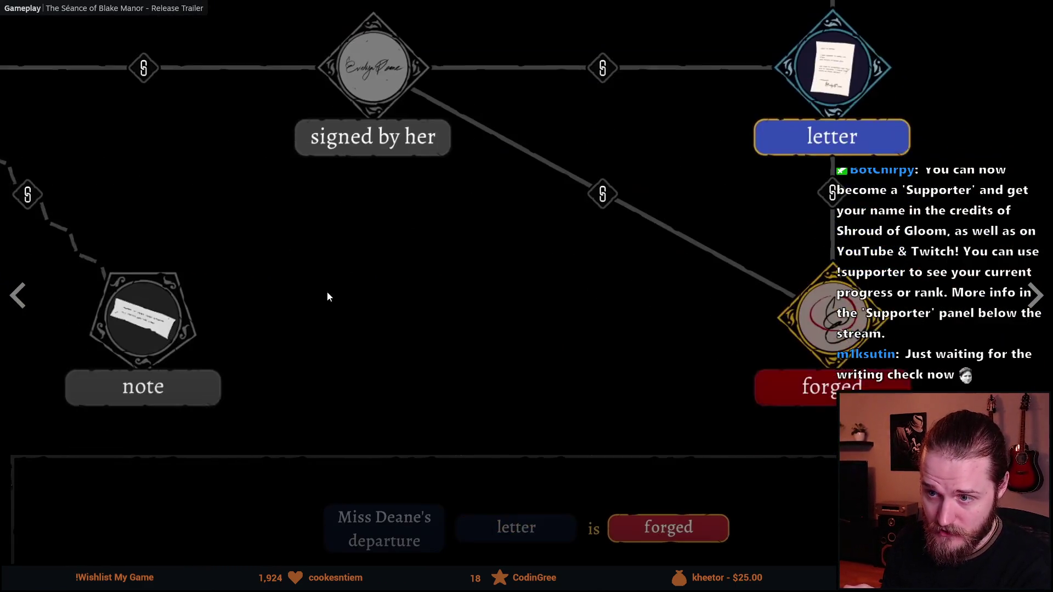
left_click(328, 296)
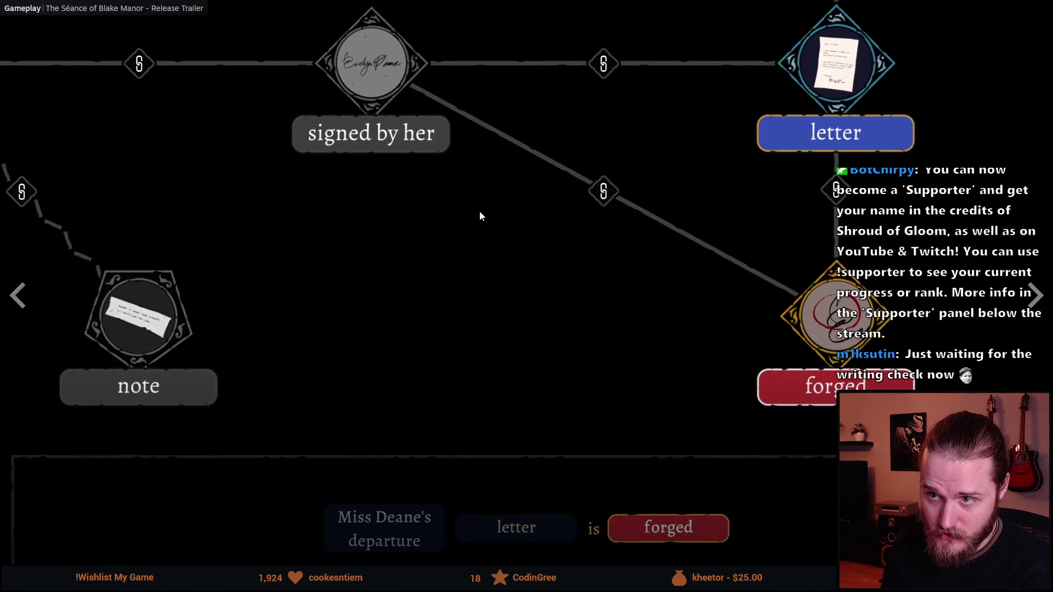
left_click(610, 264)
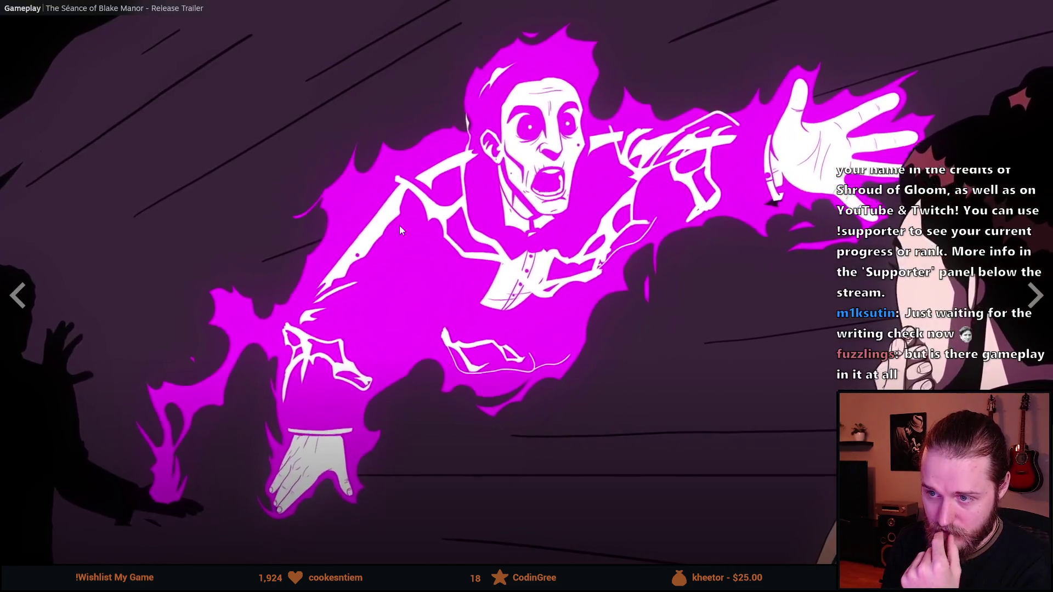
left_click(423, 289)
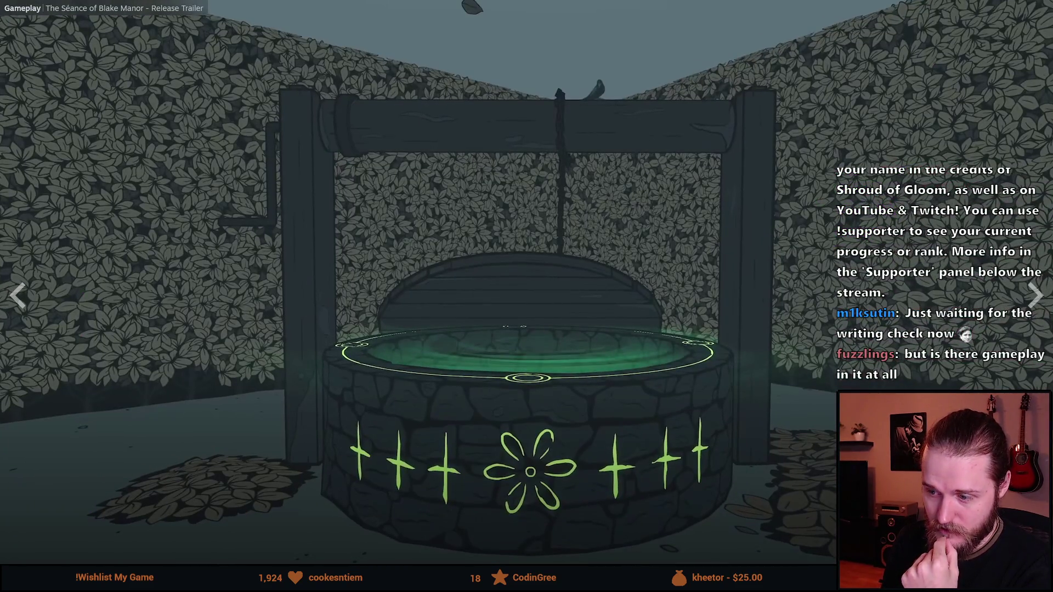
left_click(599, 568)
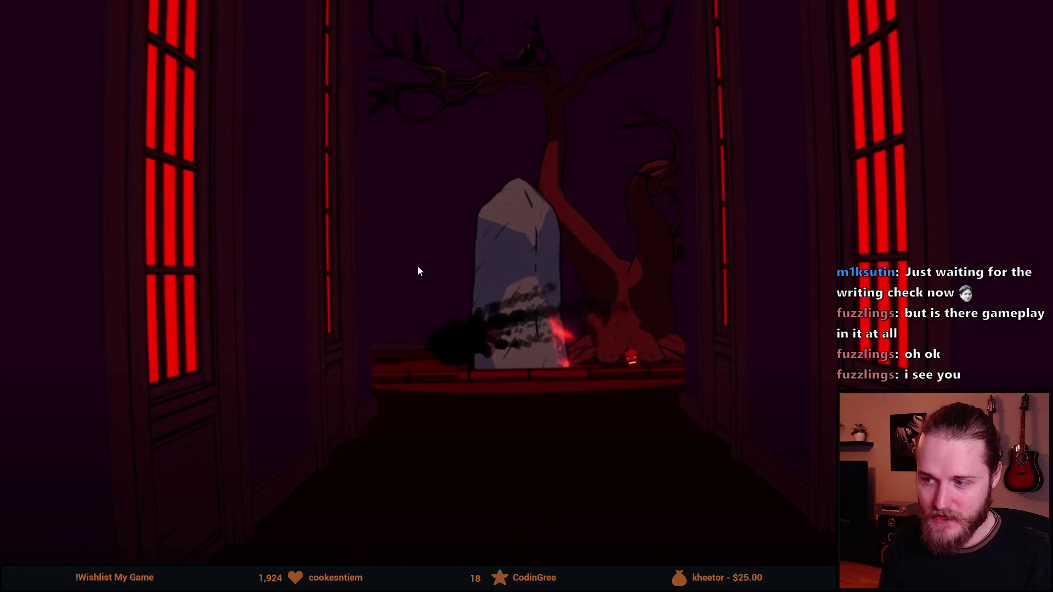
left_click(472, 295)
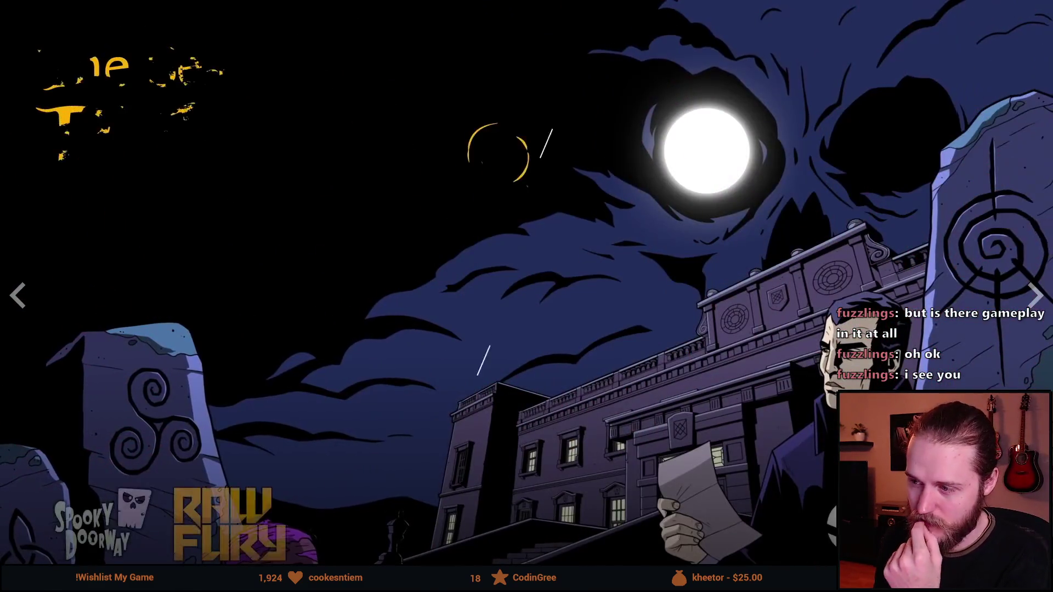
key("Escape")
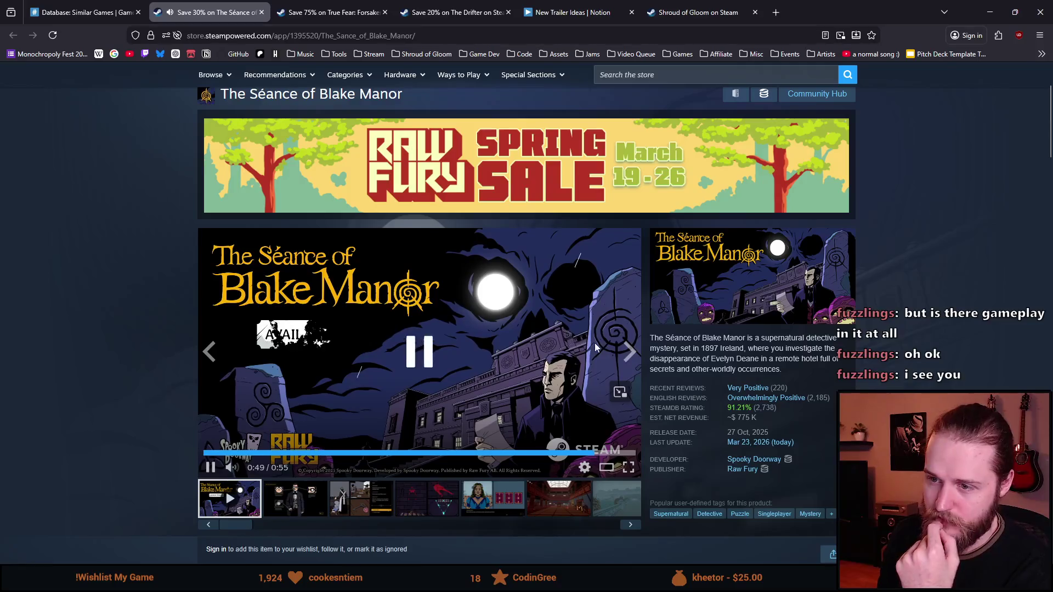
- Glance at the Similar Games database, then return to True Fear's store page, trailer at 0:27
left_click(87, 4)
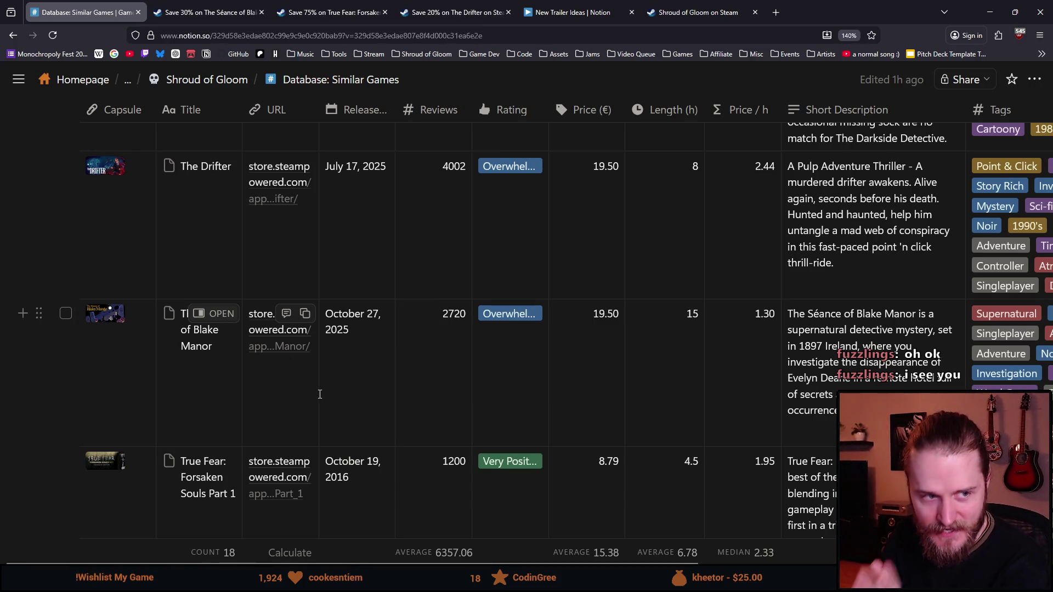
scroll(320, 395, "down", 5)
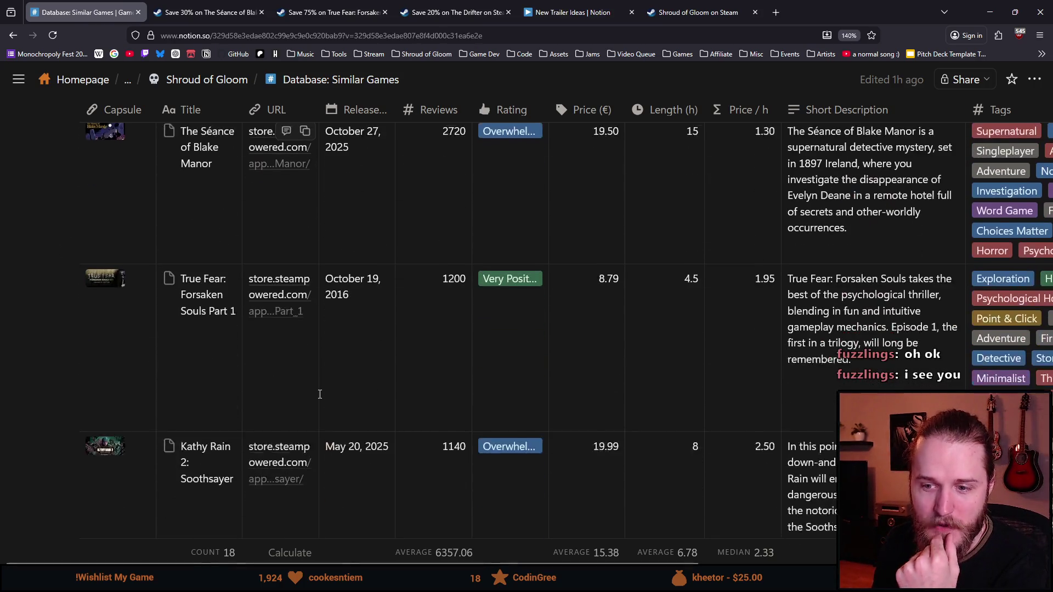
key("ctrl+Tab")
key("ctrl+Tab")
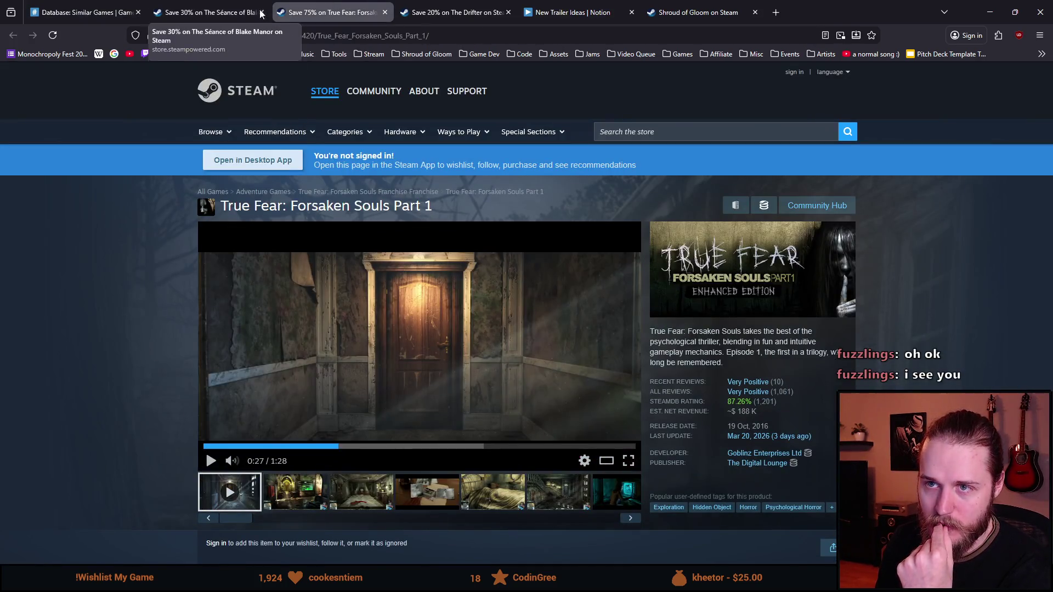
- Close The Séance of Blake Manor page and watch True Fear's trailer full screen, skipping ahead
left_click(262, 12)
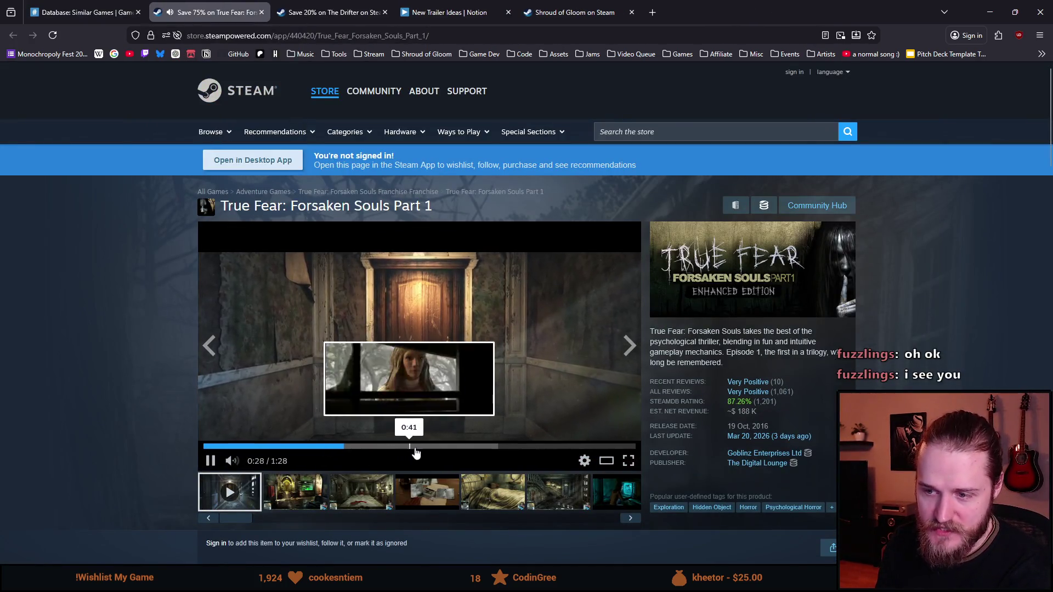
left_click(630, 461)
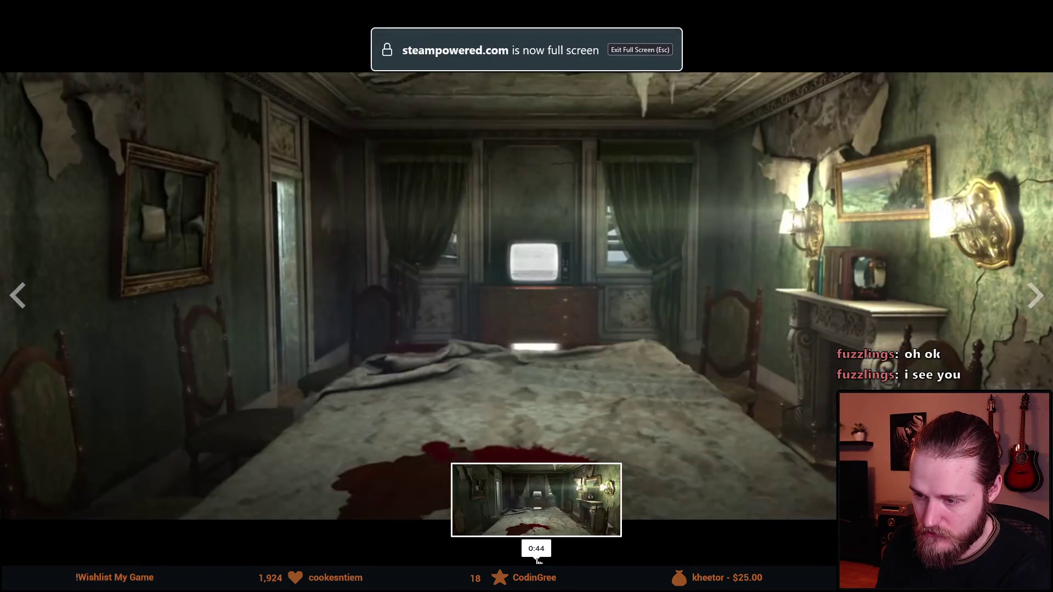
left_click(566, 562)
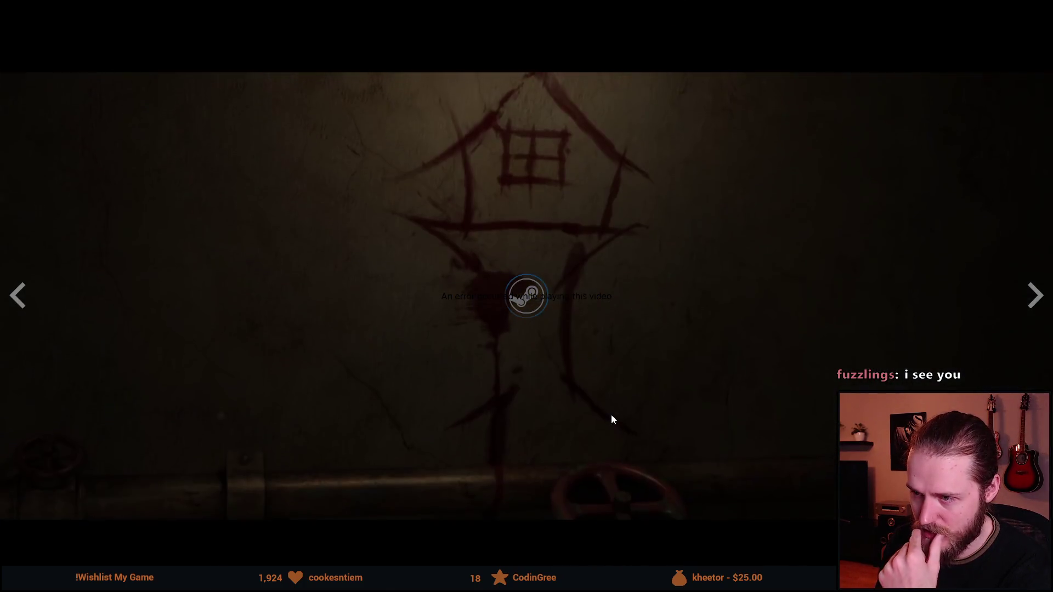
key("Escape")
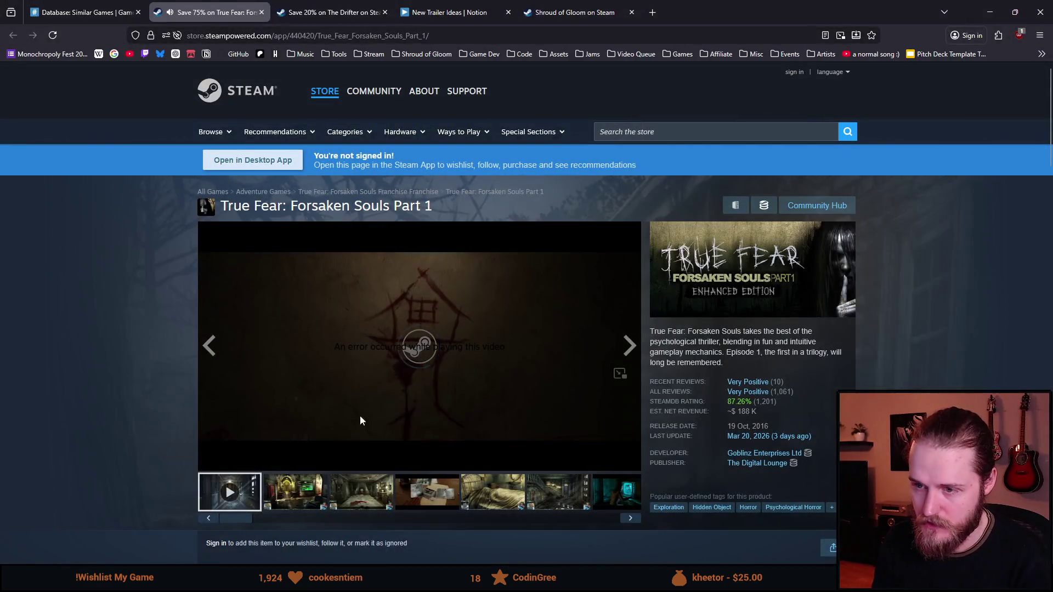
- View True Fear's fifth screenshot, the covered bed, enlarged, then close the True Fear page
left_click(438, 508)
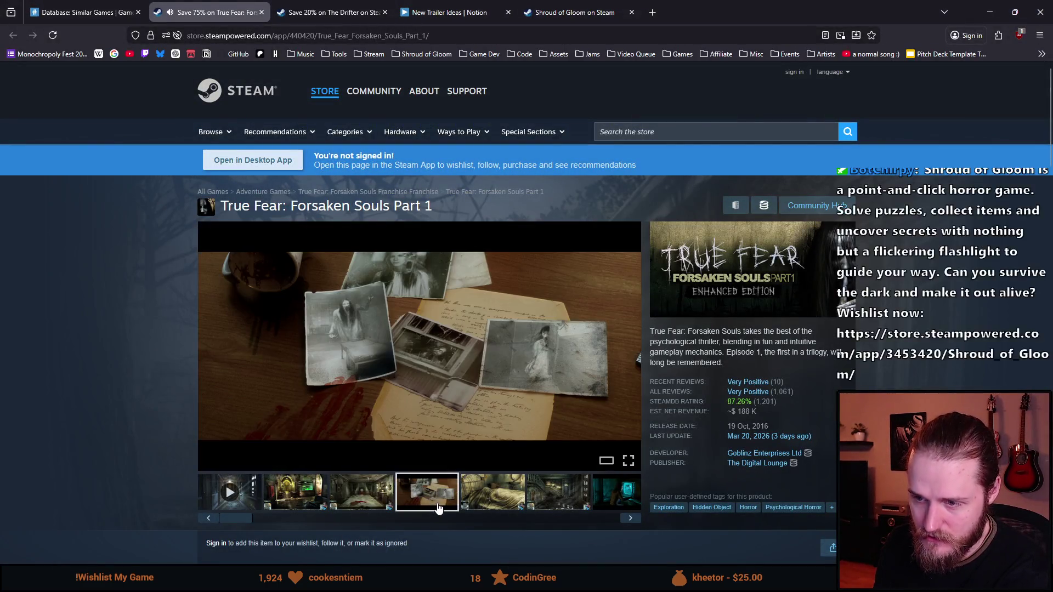
left_click(500, 504)
left_click(420, 344)
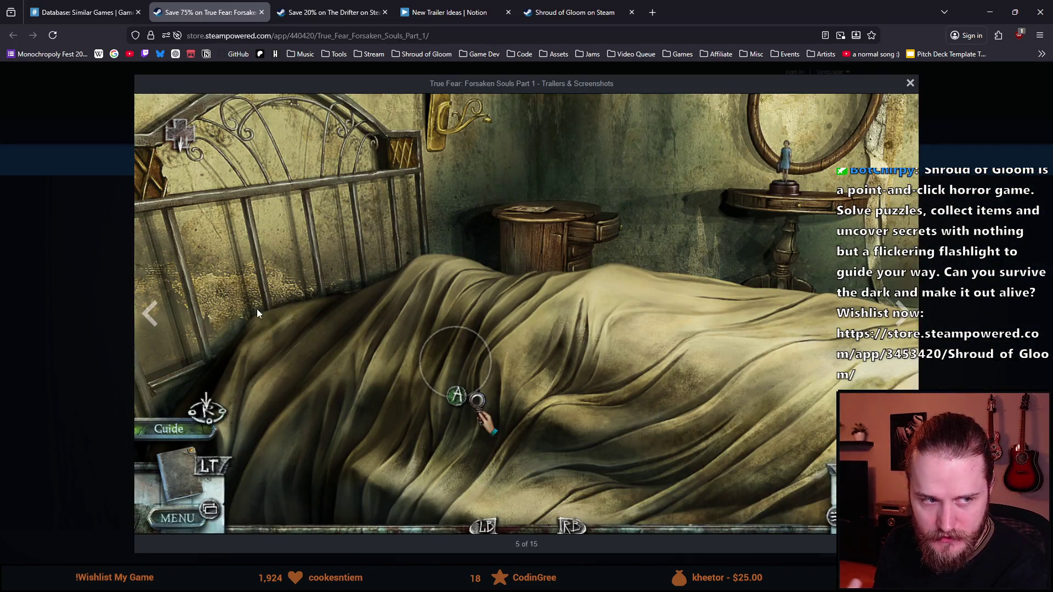
left_click(97, 260)
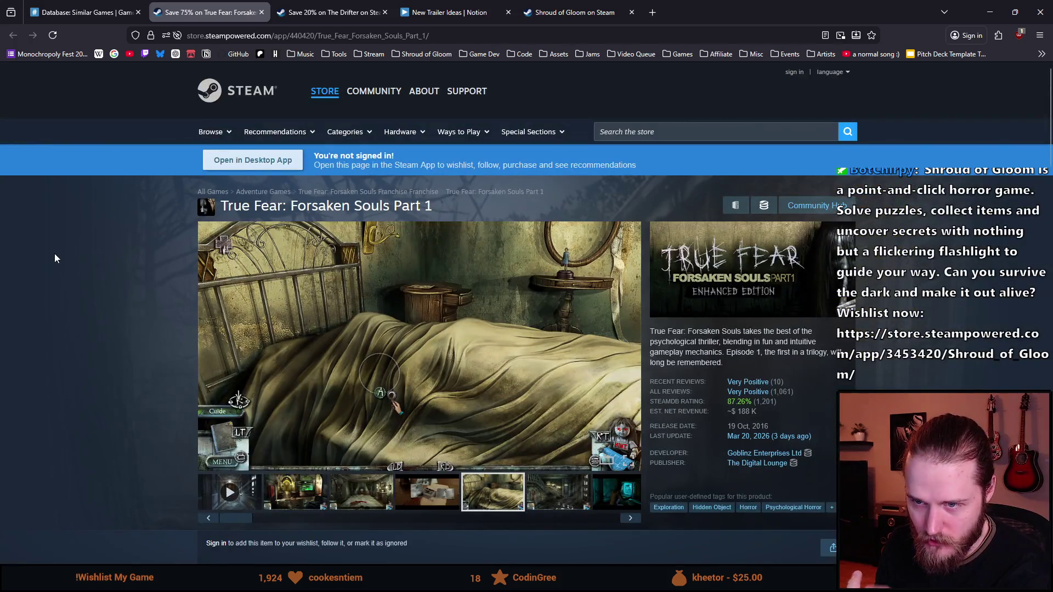
left_click(606, 517)
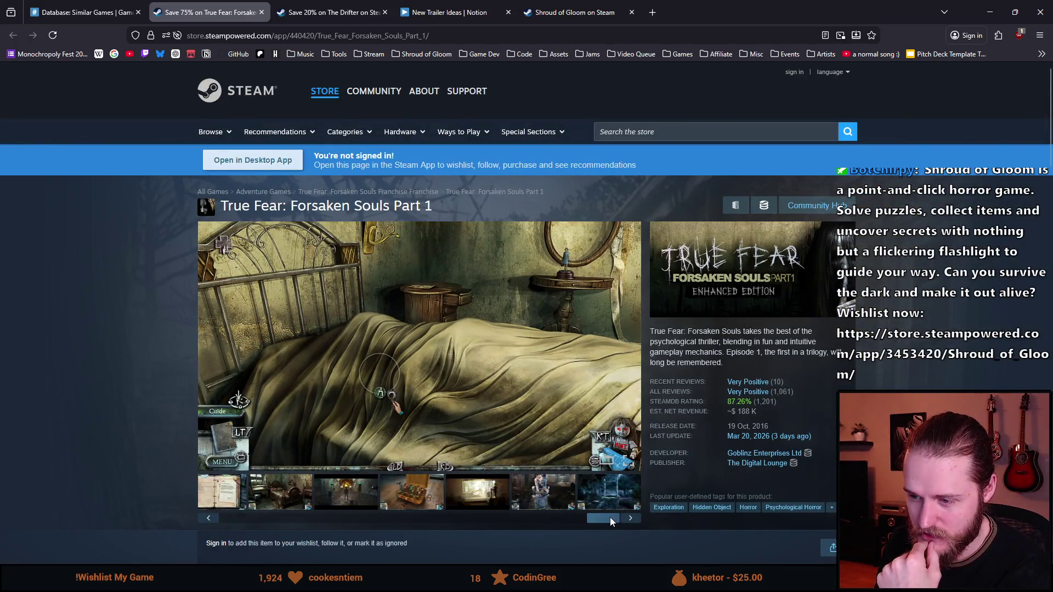
left_click(264, 13)
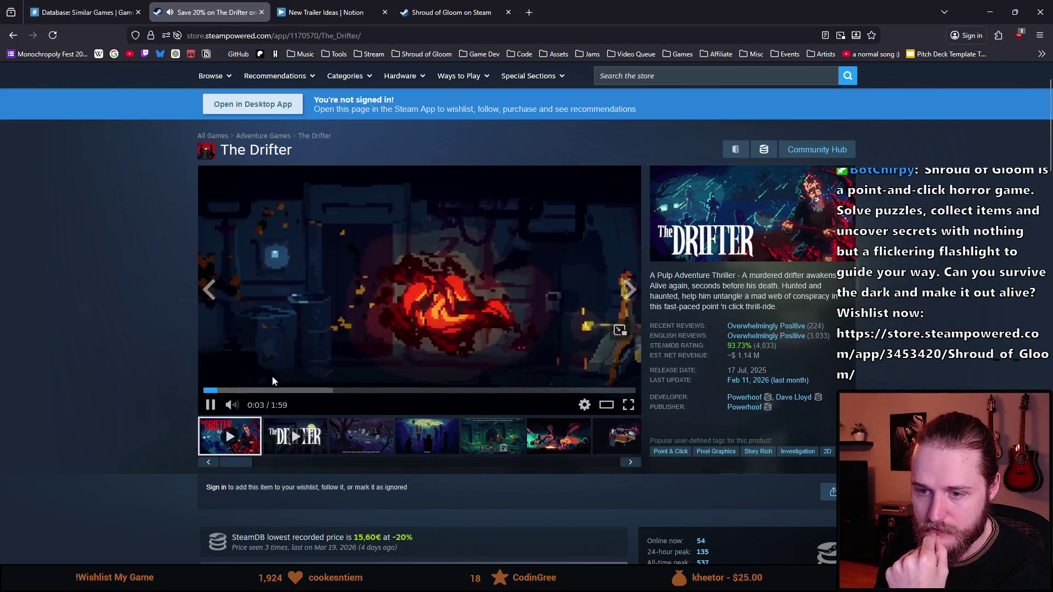
- Review The Drifter's trailer from 0:29 onward, leaving it paused at 1:04
left_click(212, 405)
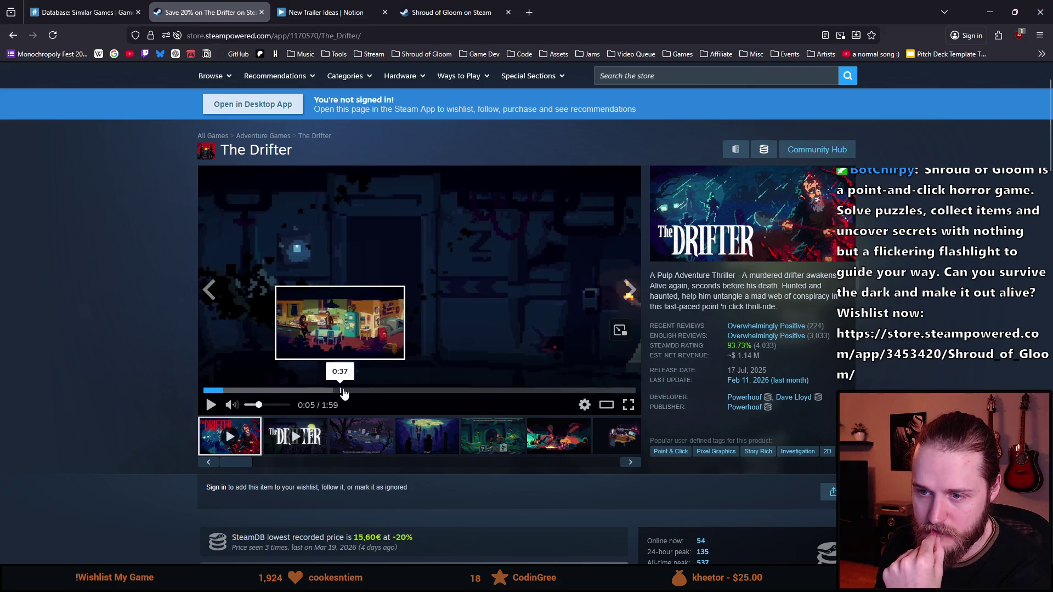
left_click(311, 390)
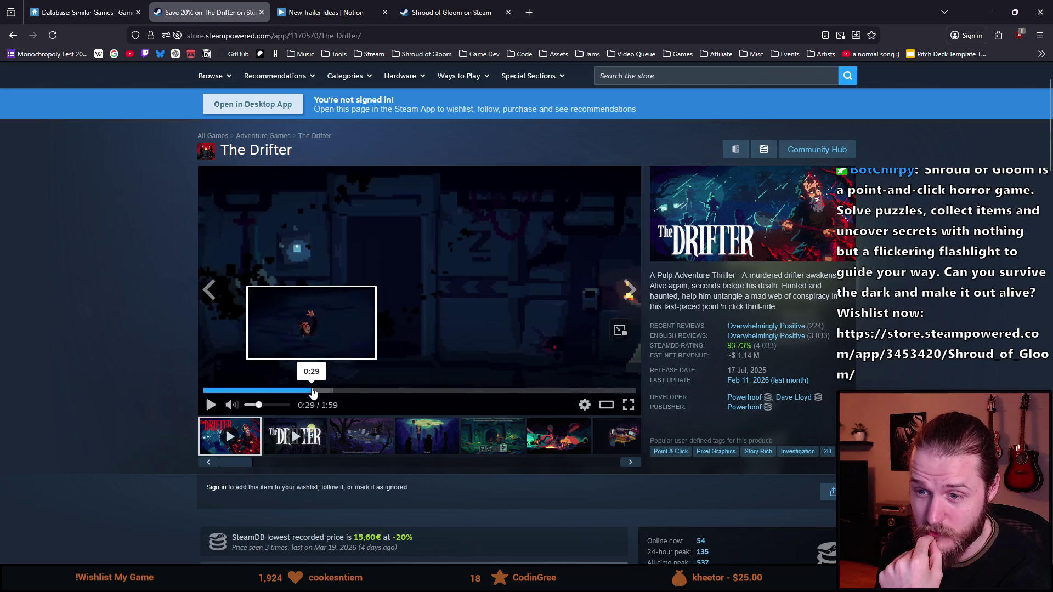
left_click(380, 311)
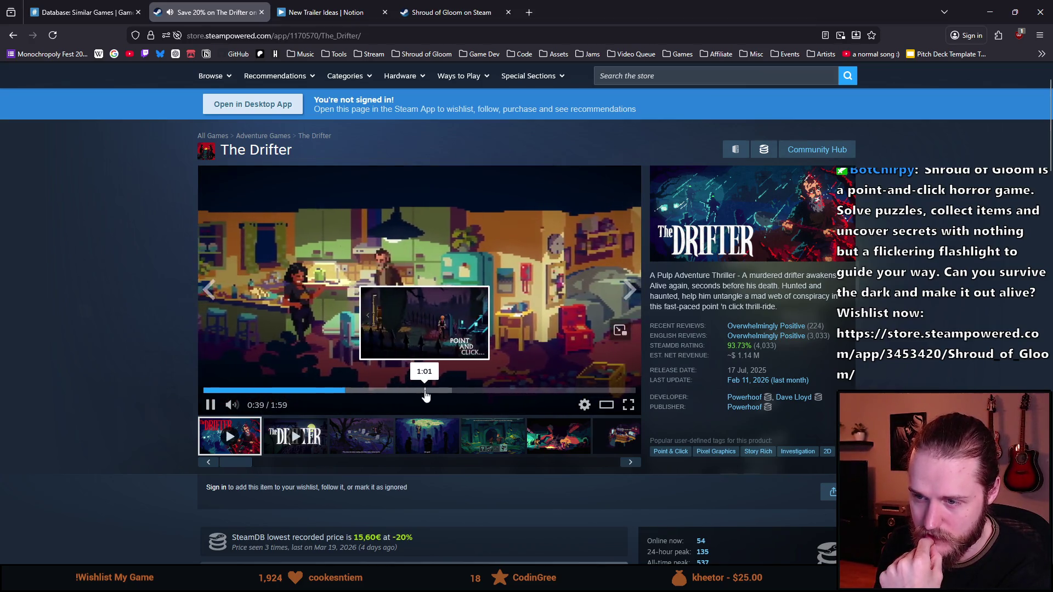
left_click(431, 391)
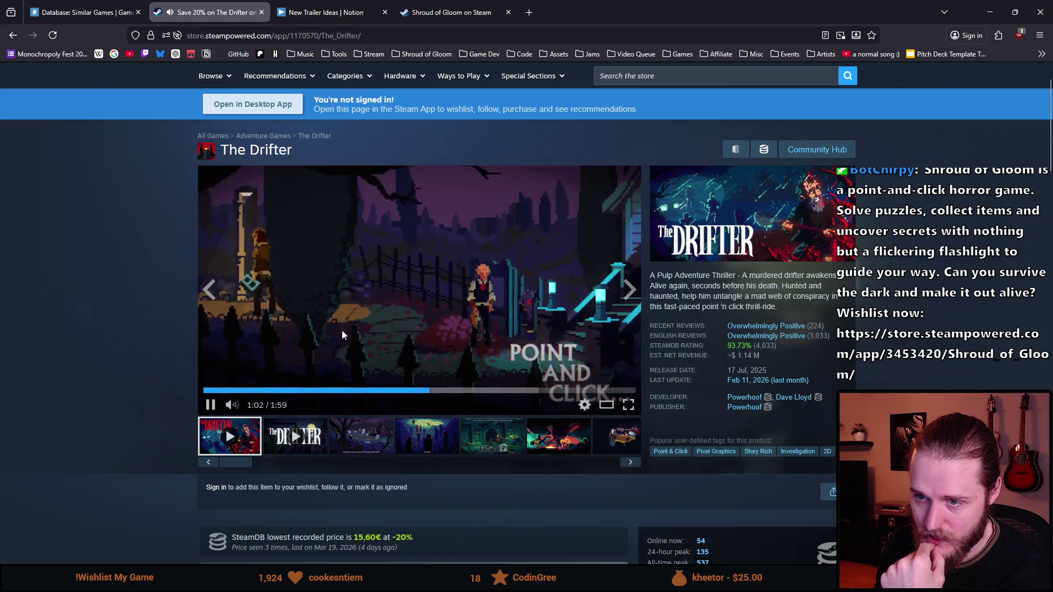
left_click(311, 272)
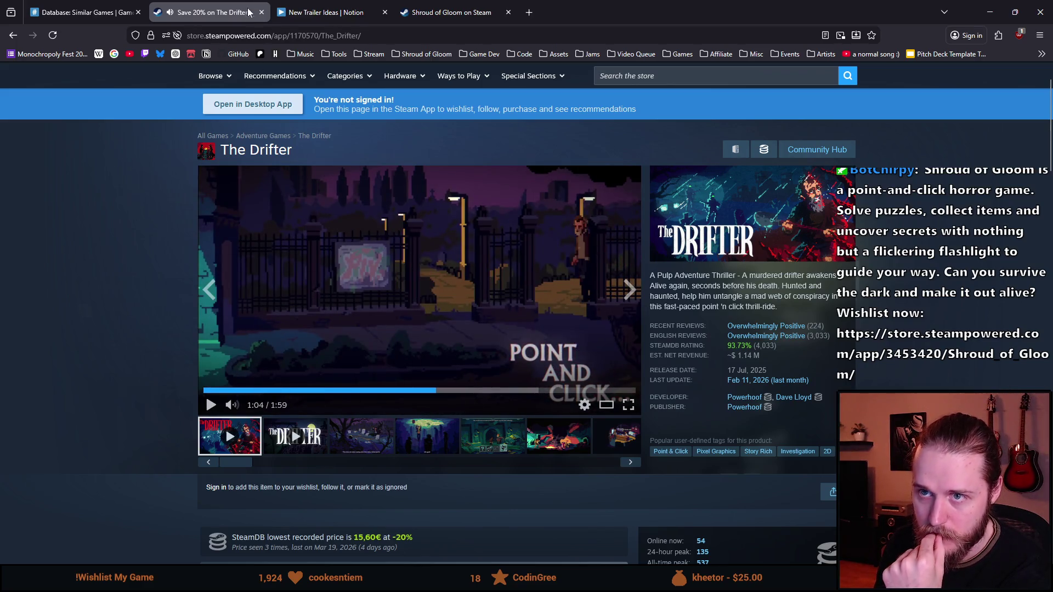
left_click(52, 5)
- Open Kathy Rain 2: Soothsayer's store URL from the Similar Games table
scroll(185, 316, "down", 3)
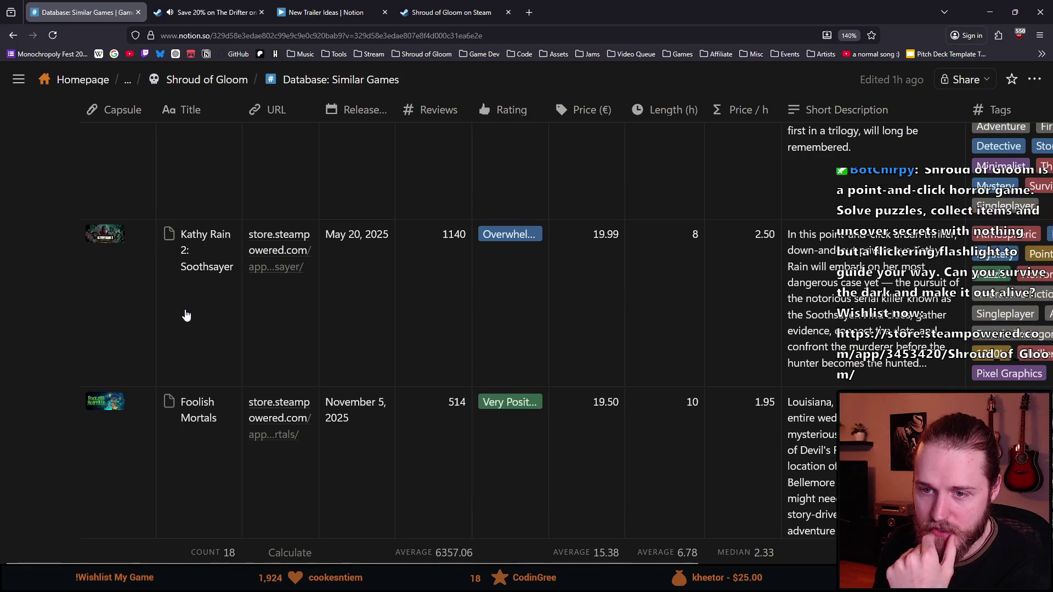
left_click(264, 272)
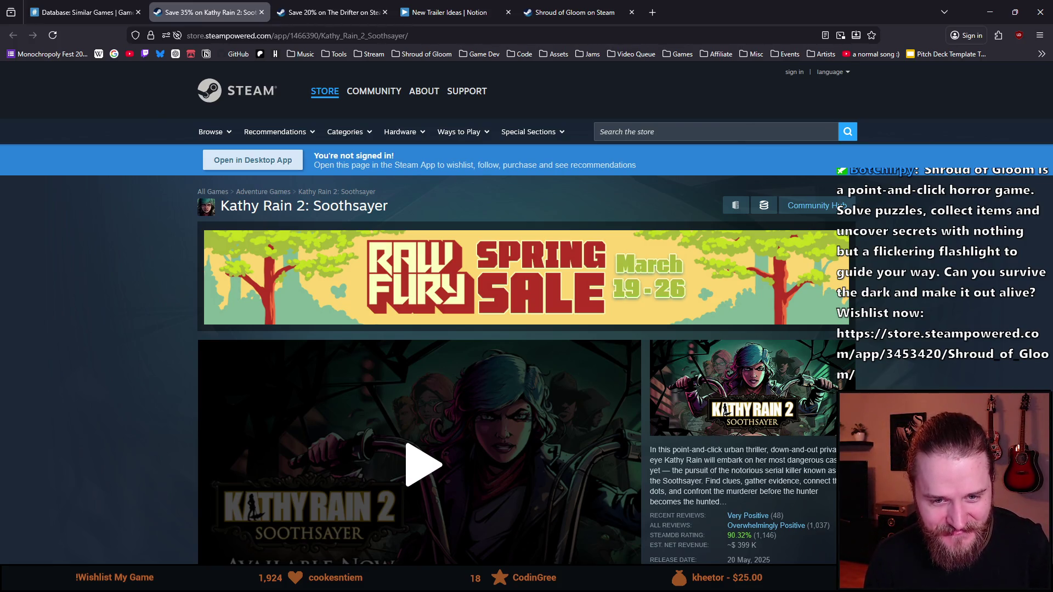
- Watch the Kathy Rain 2 trailer full screen, pausing once, then exit full screen
scroll(93, 261, "down", 2)
left_click(378, 351)
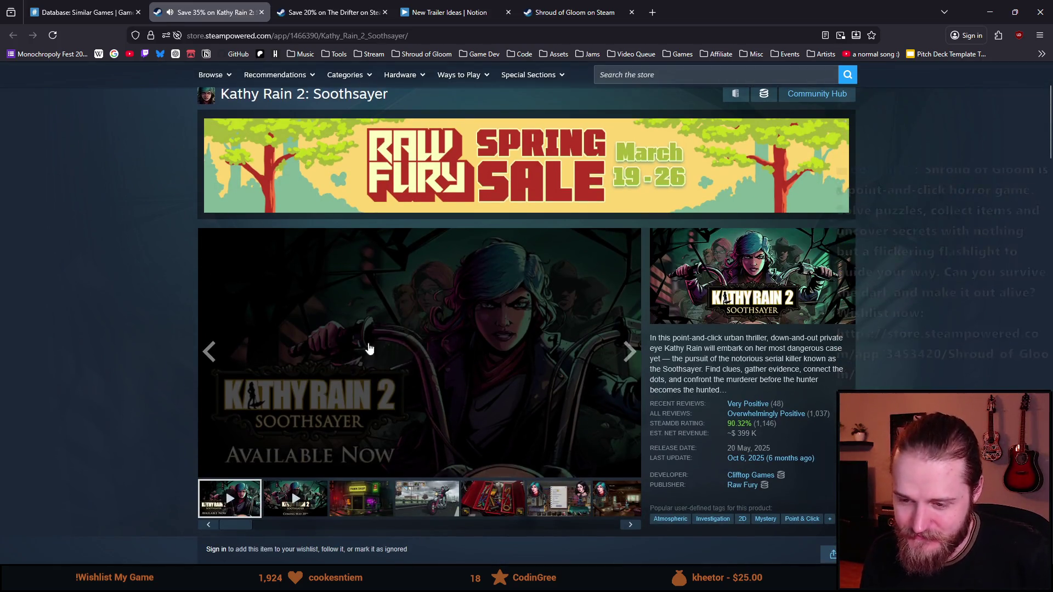
left_click(628, 467)
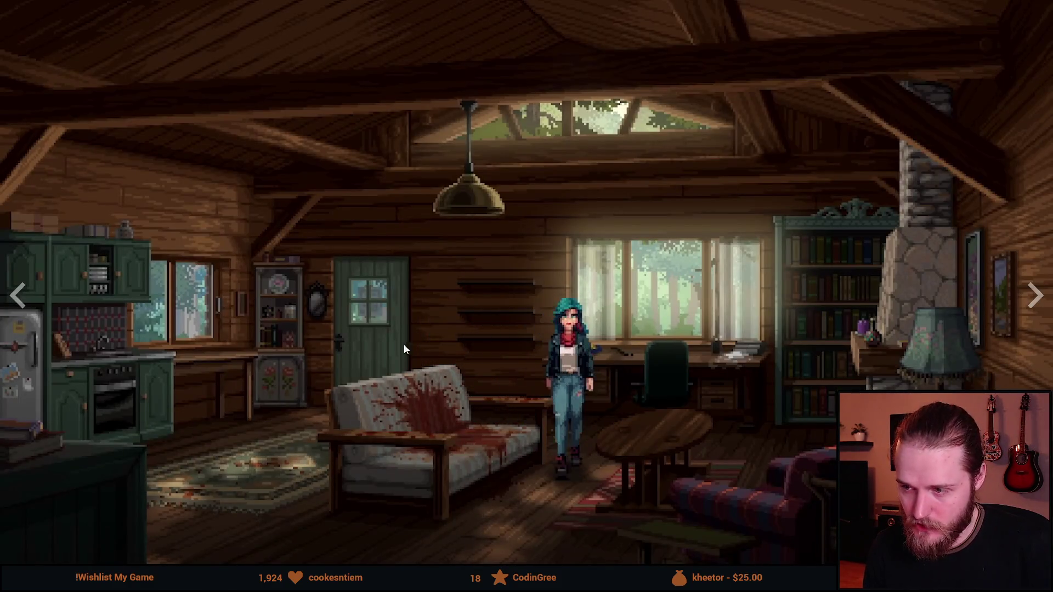
left_click(579, 313)
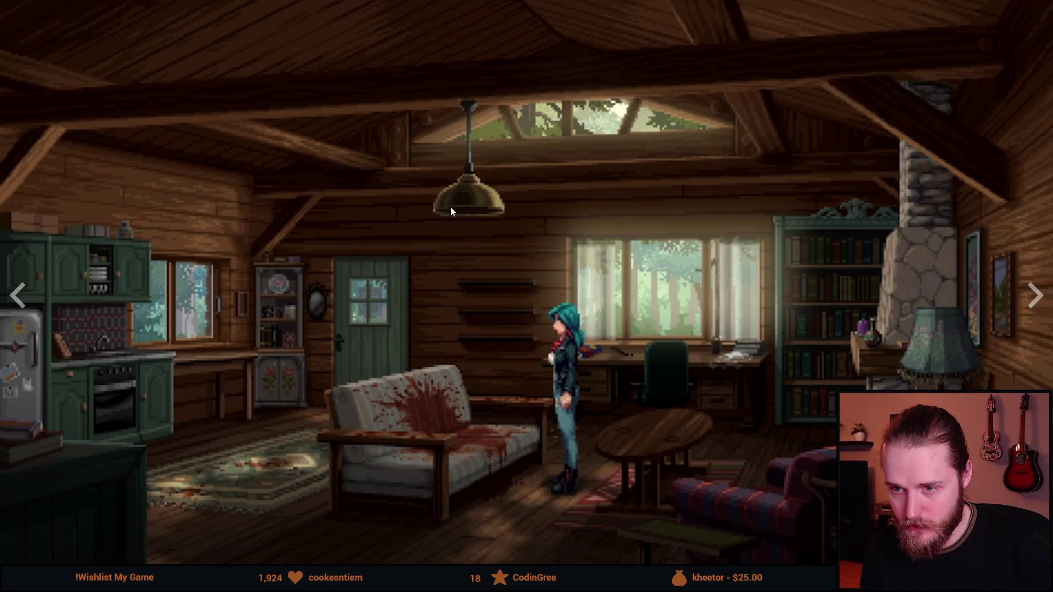
left_click(357, 322)
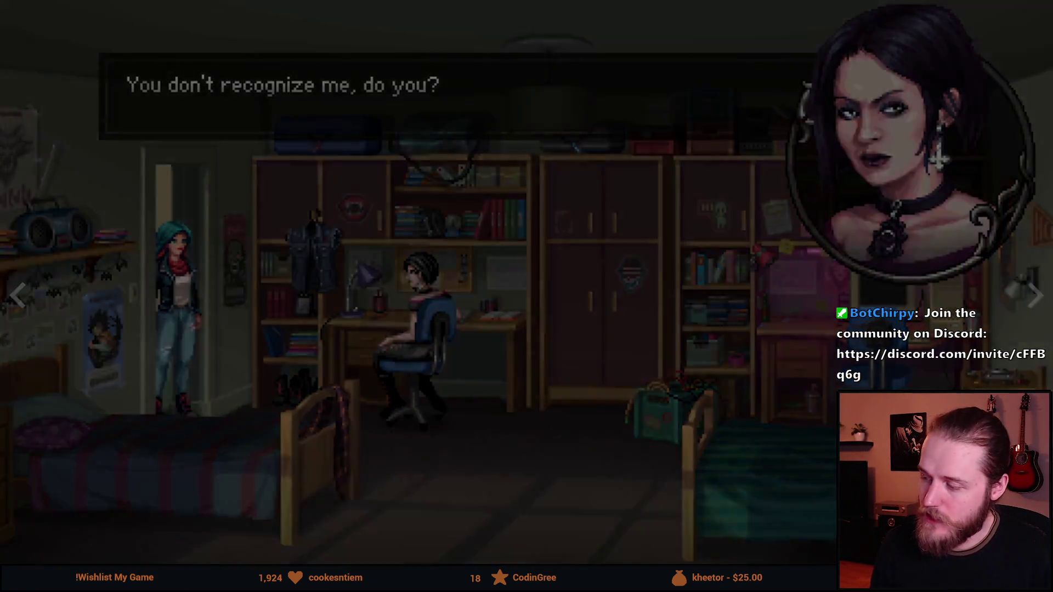
key("Escape")
- In the New Trailer Ideas notes, add a 'Creaky swing' line under Trailer format
left_click(556, 7)
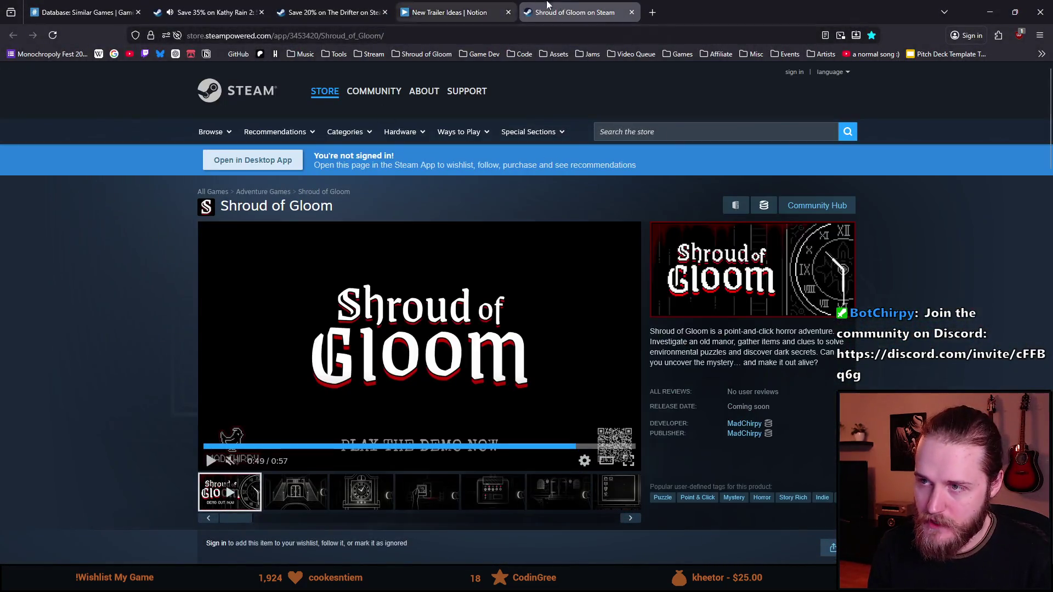
left_click(449, 7)
scroll(399, 226, "up", 3)
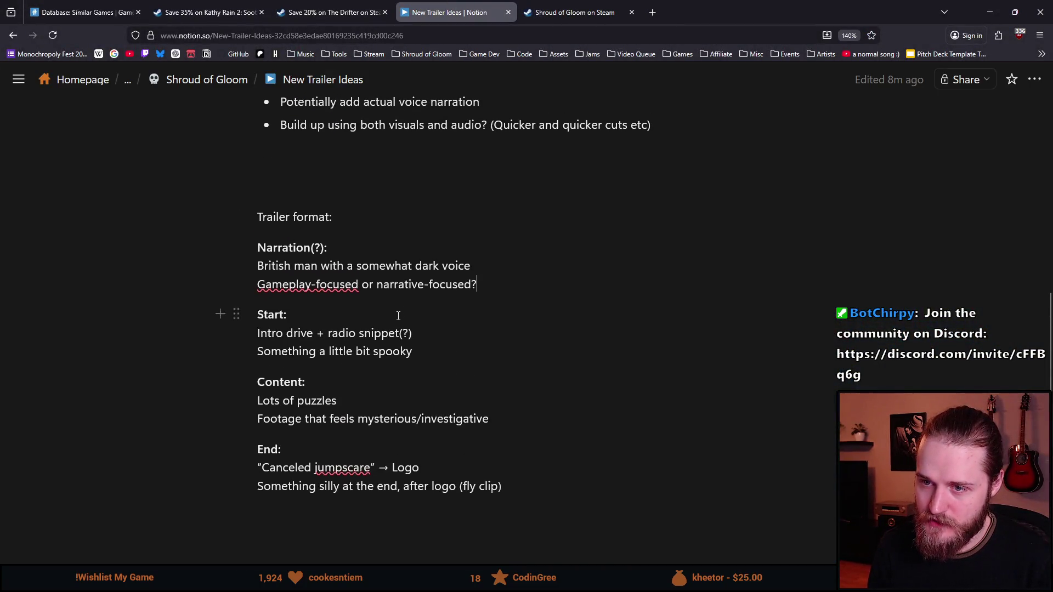
scroll(398, 316, "up", 1)
scroll(270, 477, "down", 1)
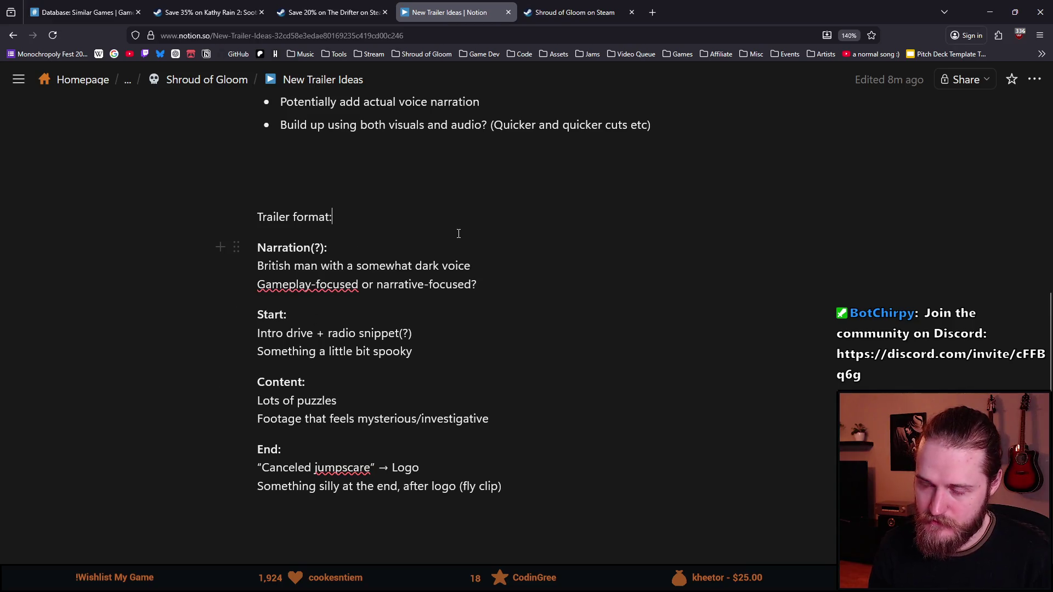
key("Return")
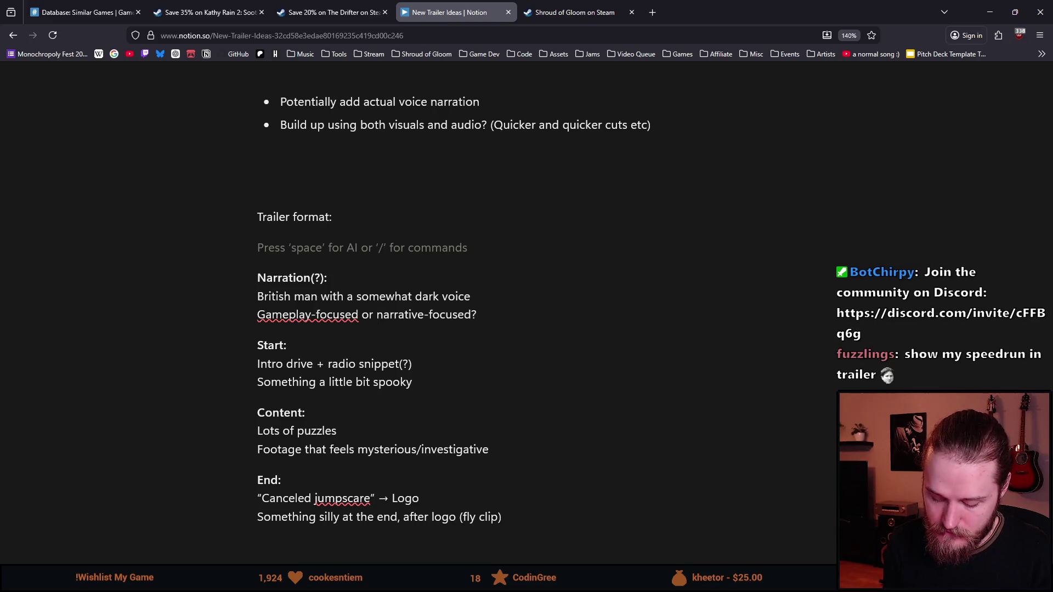
type("Sw")
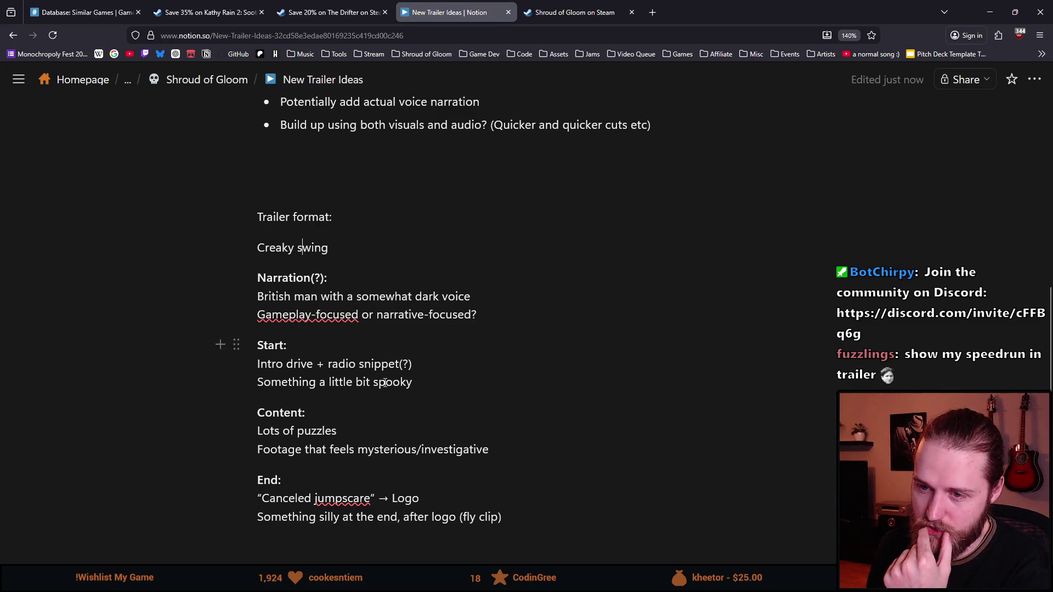
mouse_move(280, 366)
left_mouse_down()
mouse_move(332, 383)
mouse_move(274, 291)
left_mouse_up()
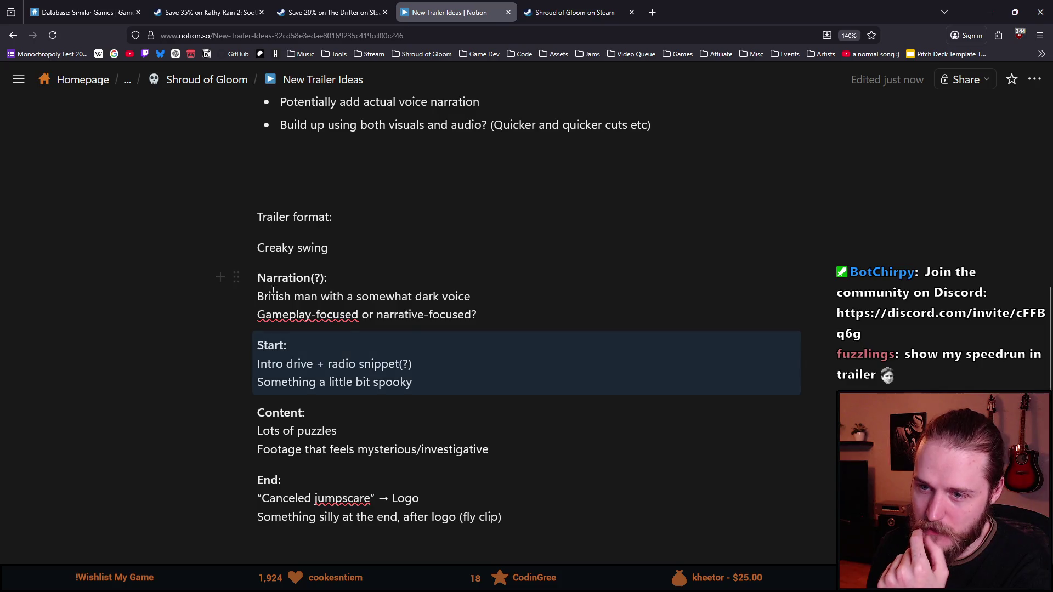
left_click(344, 250)
- Watch Kathy Rain 2's trailer full screen through its 'Catch a serial killer' title card
left_click(314, 7)
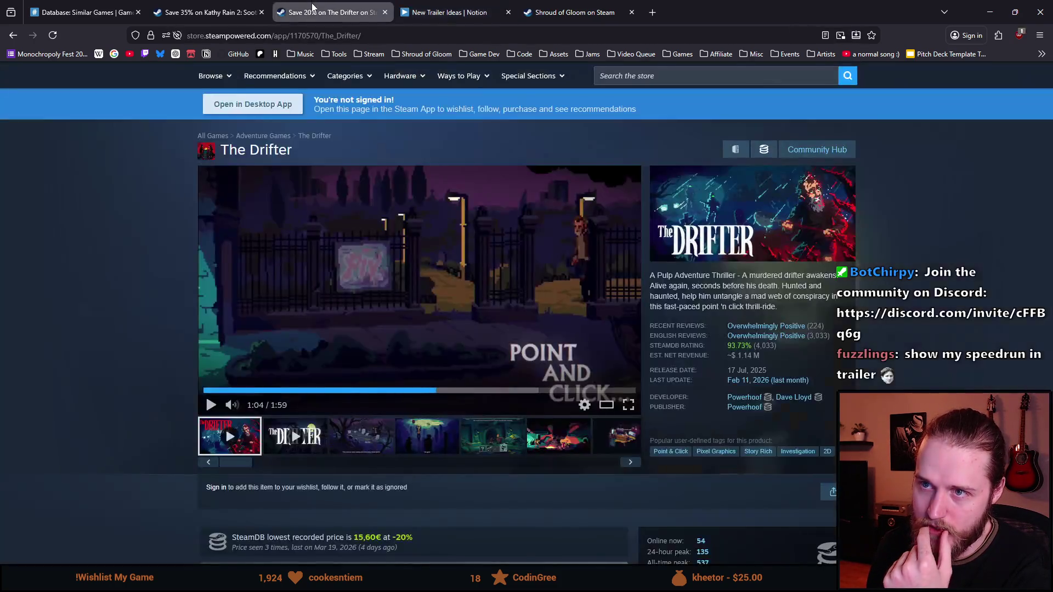
key("ctrl+shift+Tab")
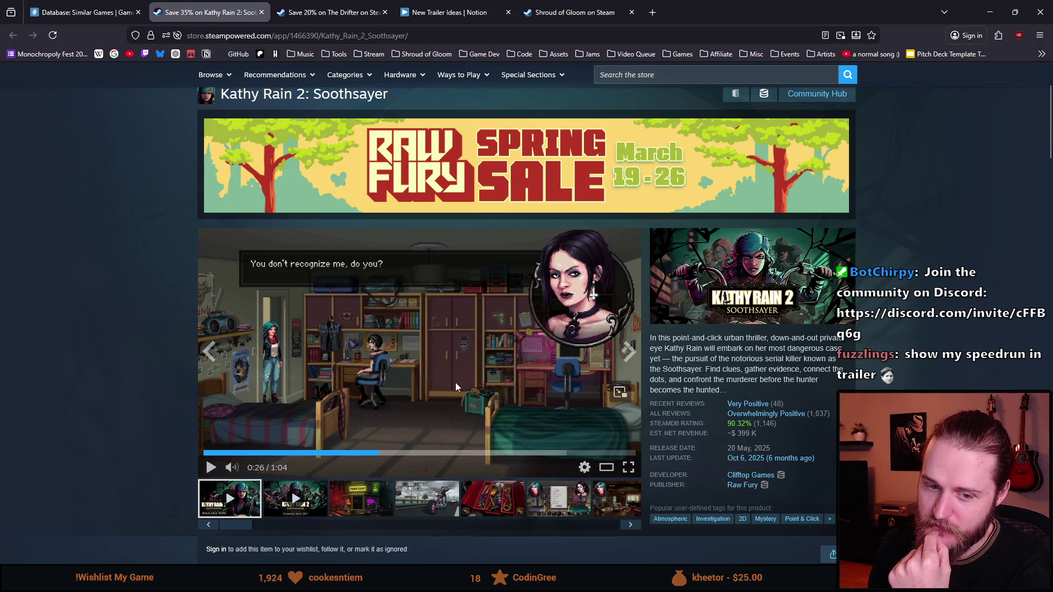
left_click(628, 467)
left_click(348, 286)
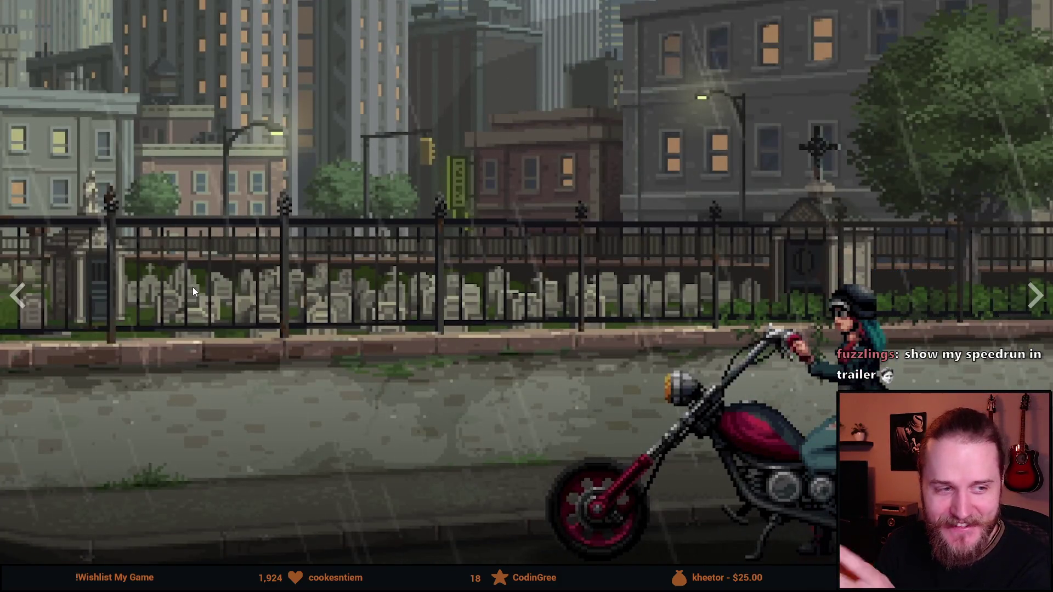
left_click(225, 281)
left_click(225, 282)
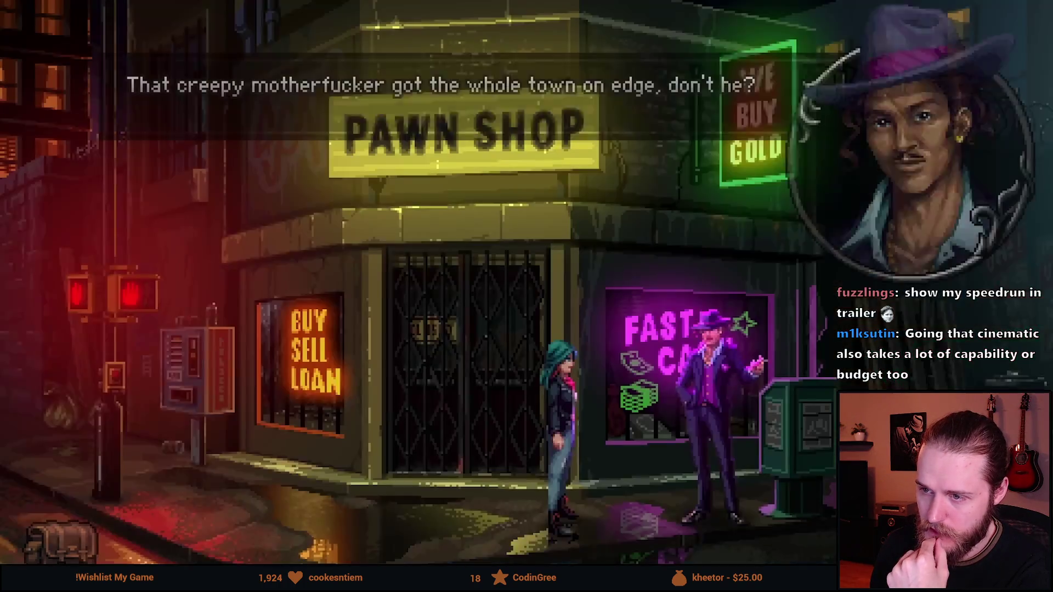
mouse_move(219, 401)
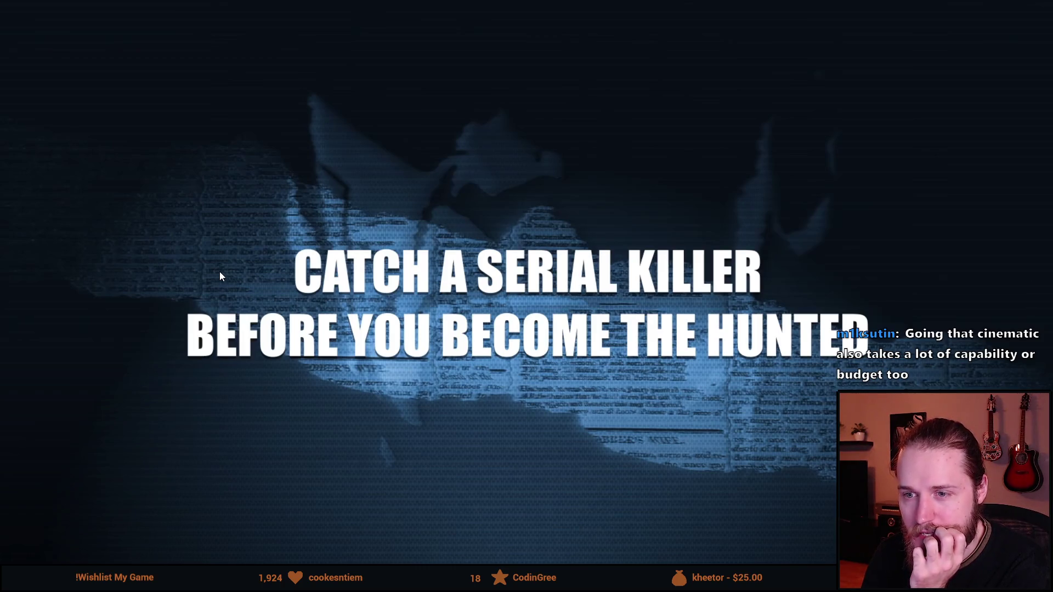
mouse_move(213, 323)
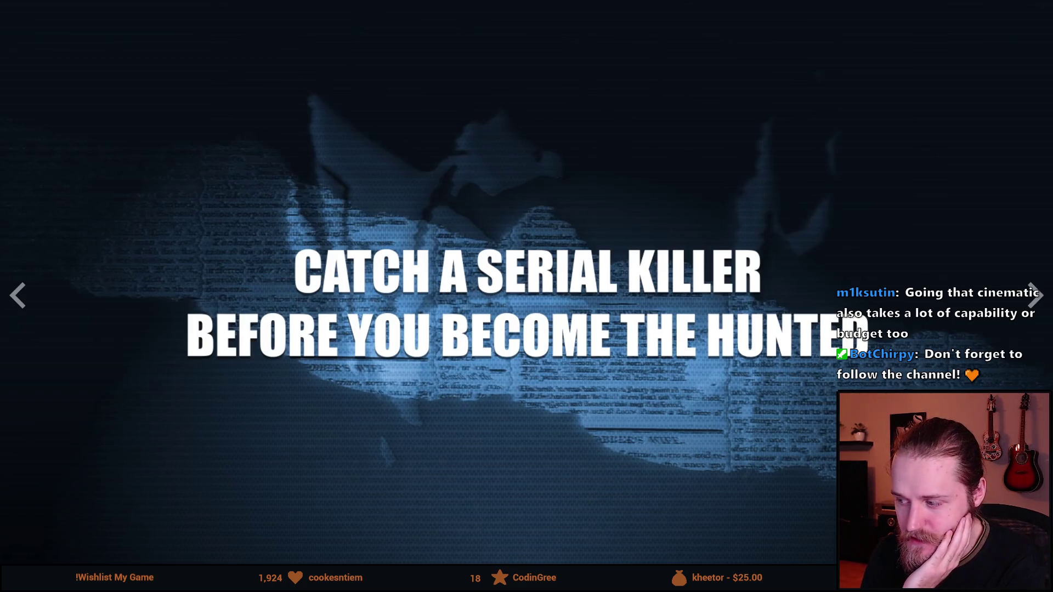
key("Escape")
- Append '(if used, add a background such as the menu background)' to the 'Less text-only screens' bullet
left_click(449, 12)
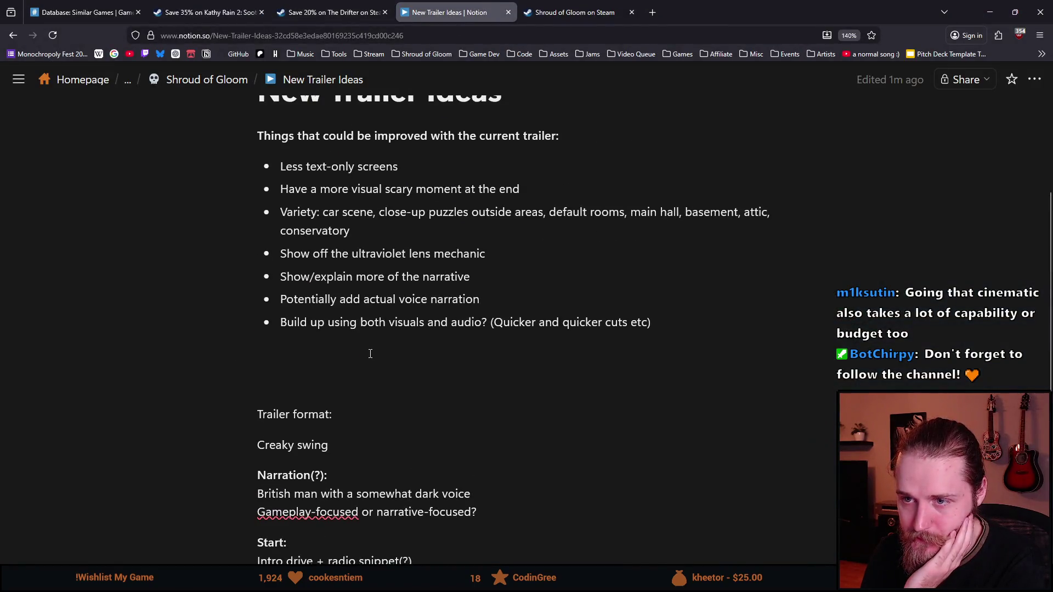
left_click(468, 166)
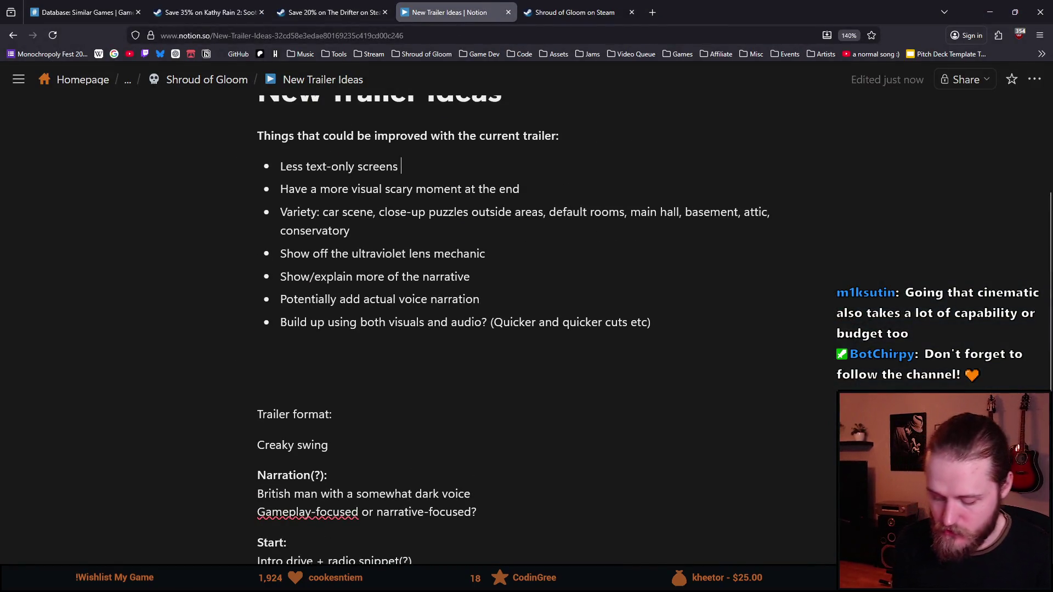
type("(")
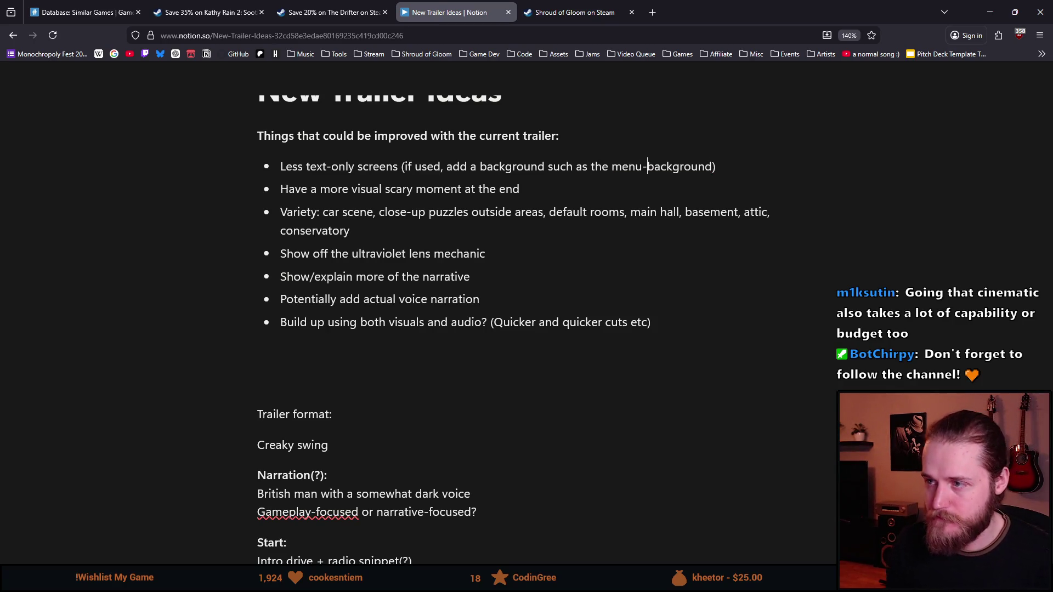
key("BackSpace")
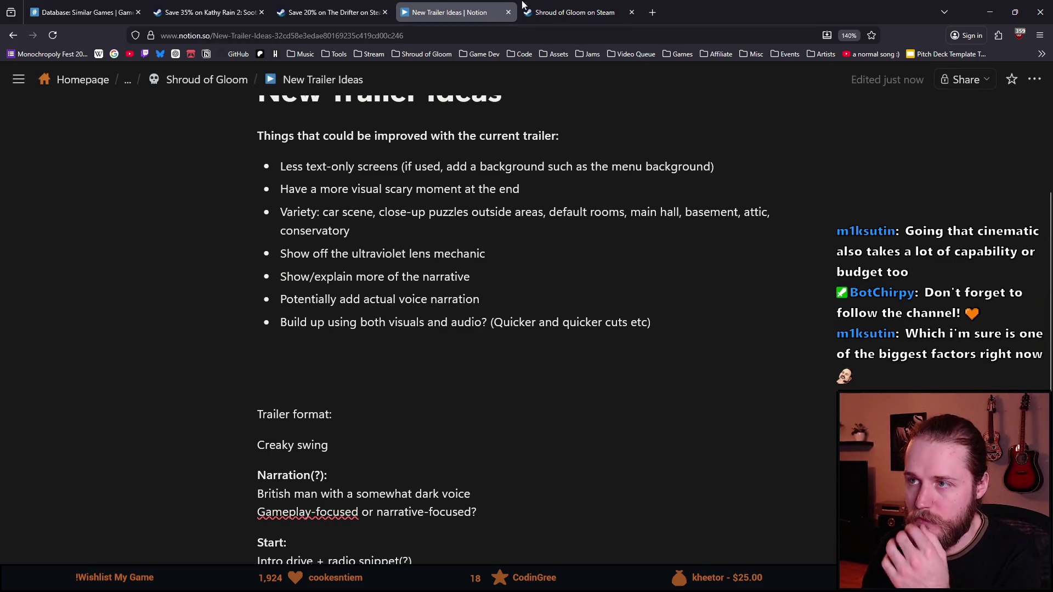
left_click(209, 12)
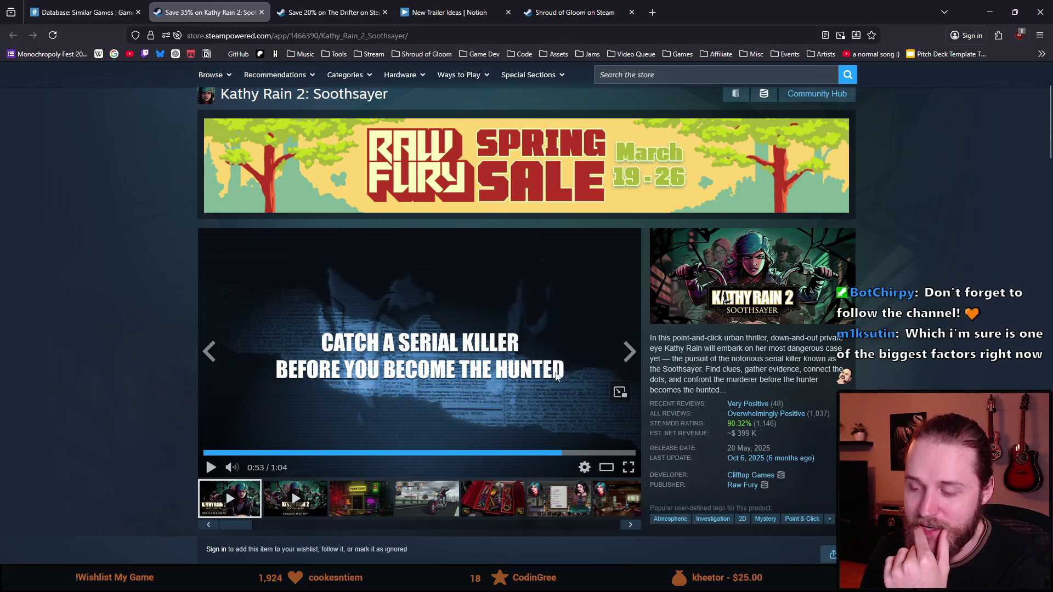
- Finish Kathy Rain 2's trailer full screen and open its pawn shop screenshot
left_click(628, 468)
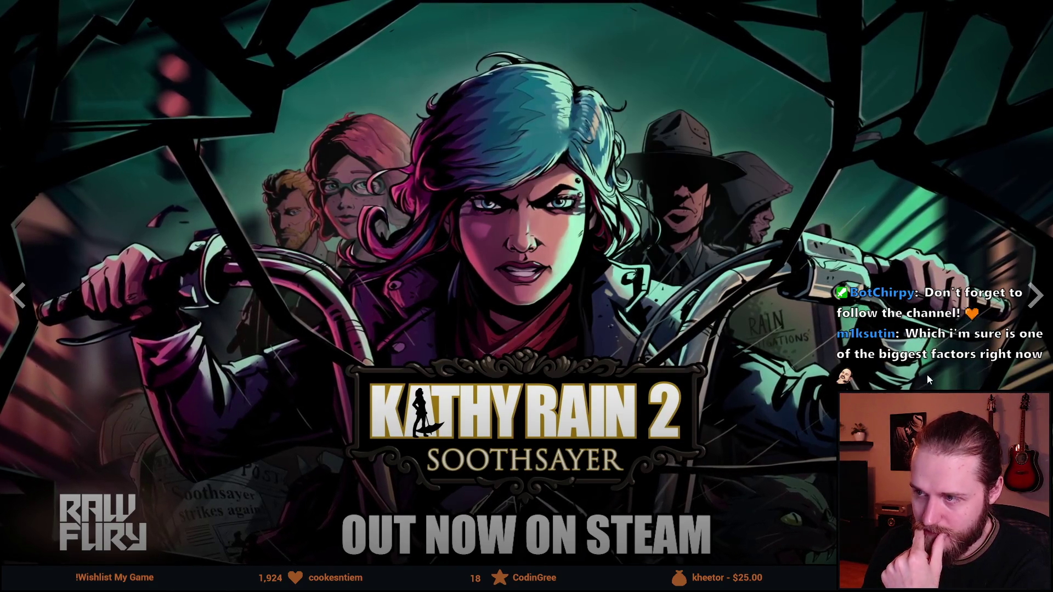
key("Escape")
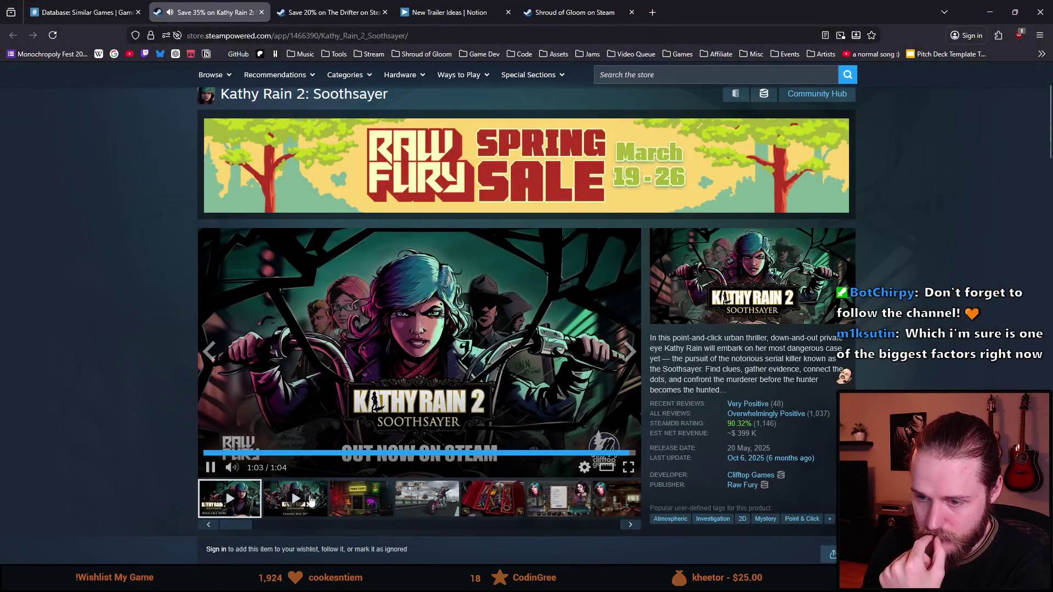
left_click(629, 467)
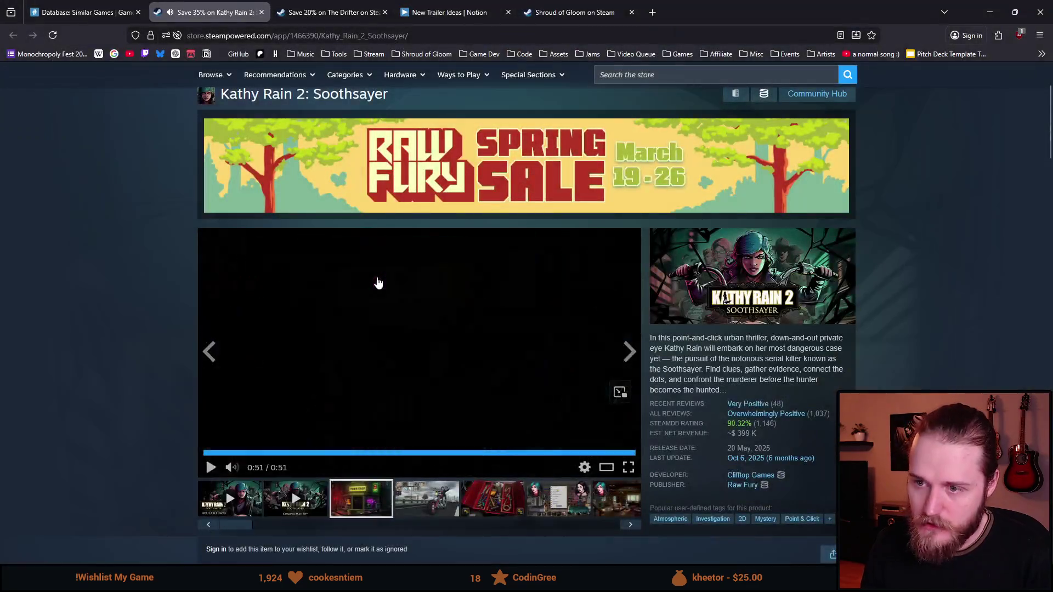
left_click(379, 283)
left_click(82, 13)
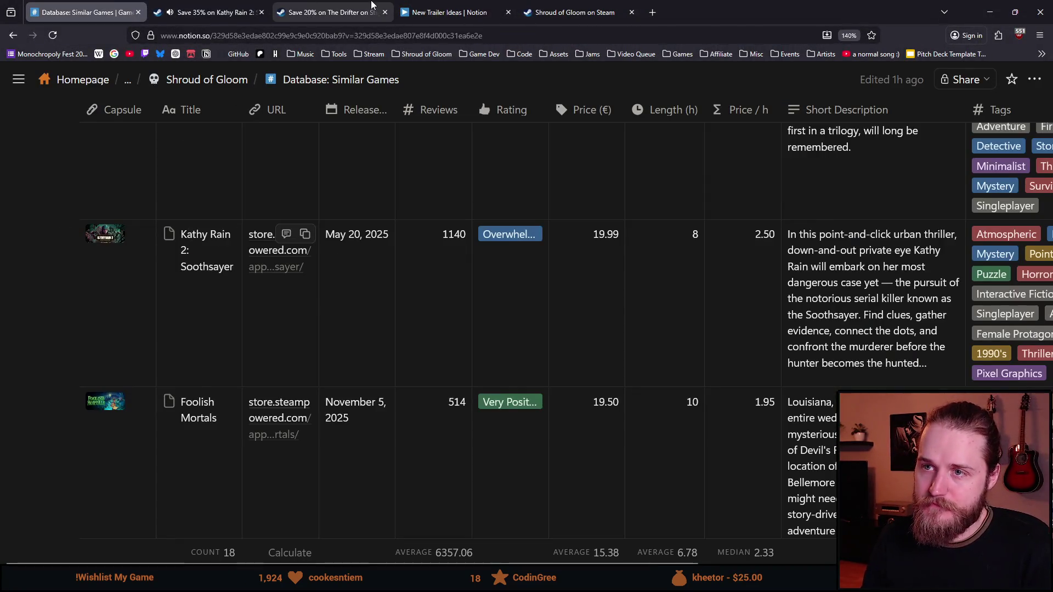
left_click(371, 11)
left_click(448, 12)
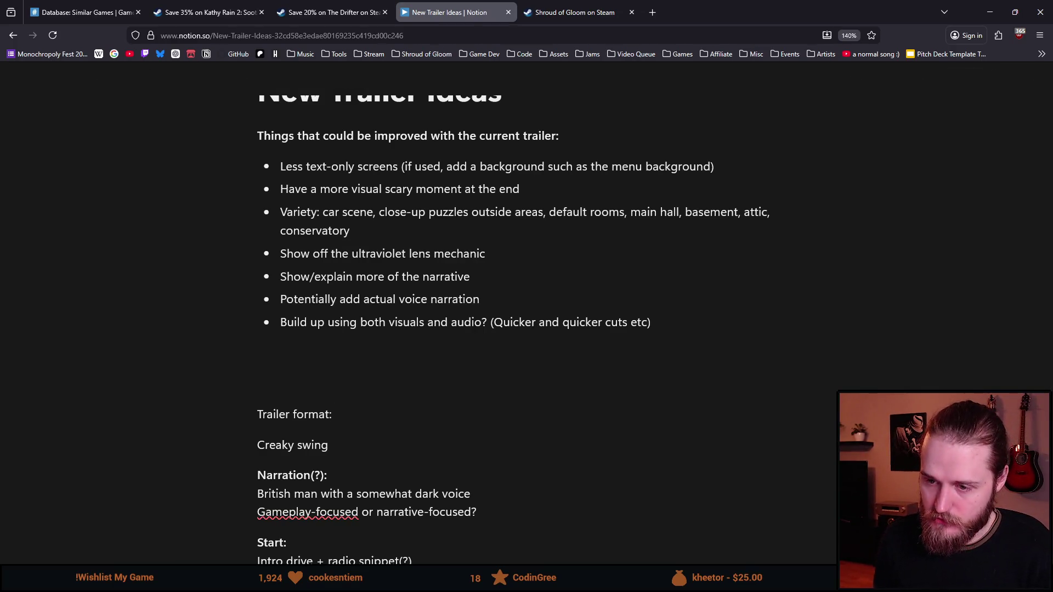
- Write the trailer format line as 'Narrative → Gameplay → Vibe'
type("Narrative")
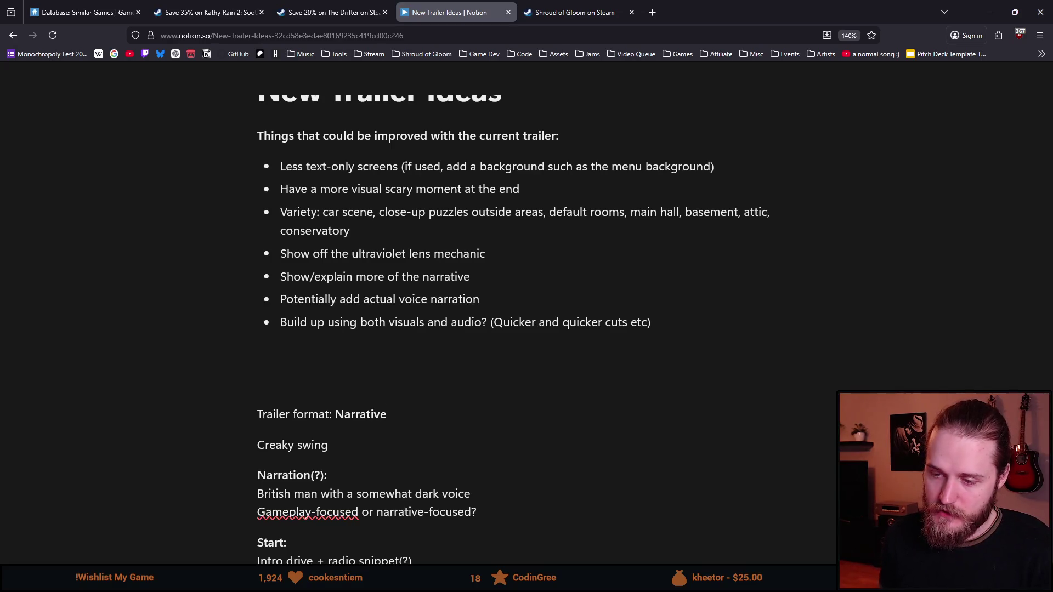
type(" -")
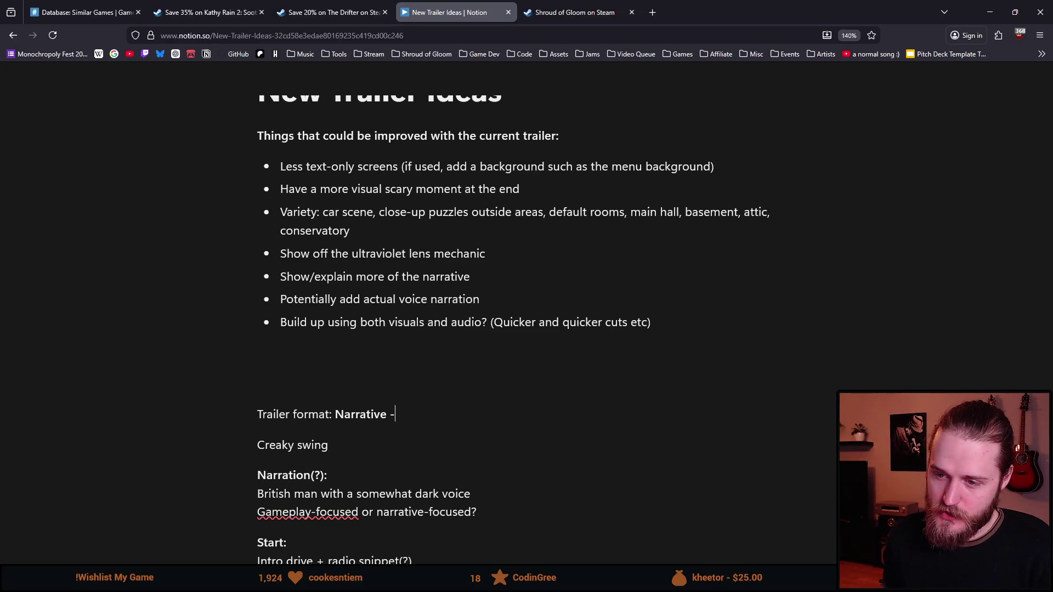
type("> Game")
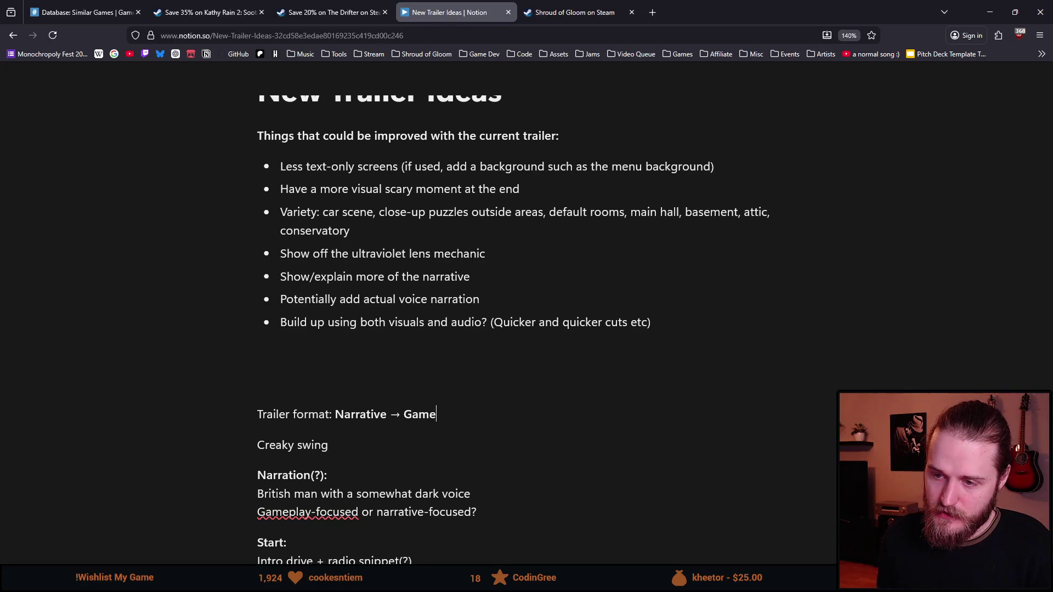
type("play ->")
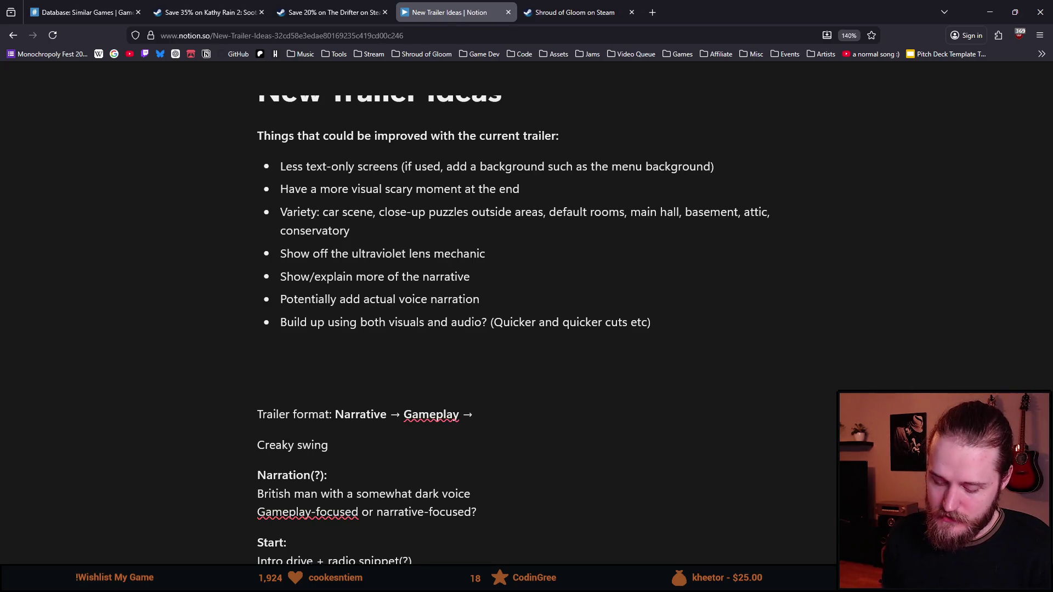
type("C")
key("BackSpace")
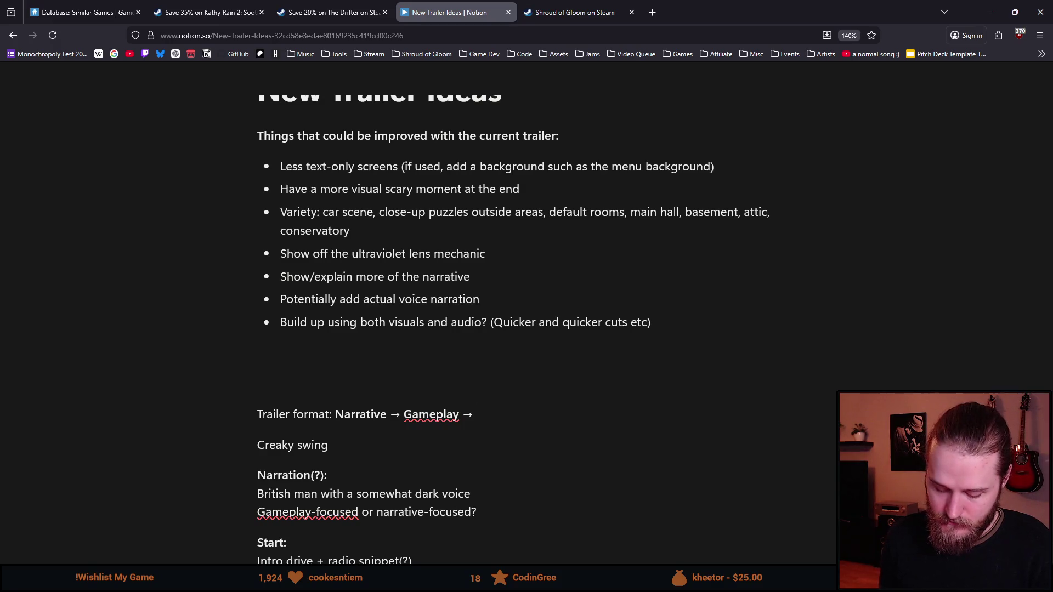
type("Vibe")
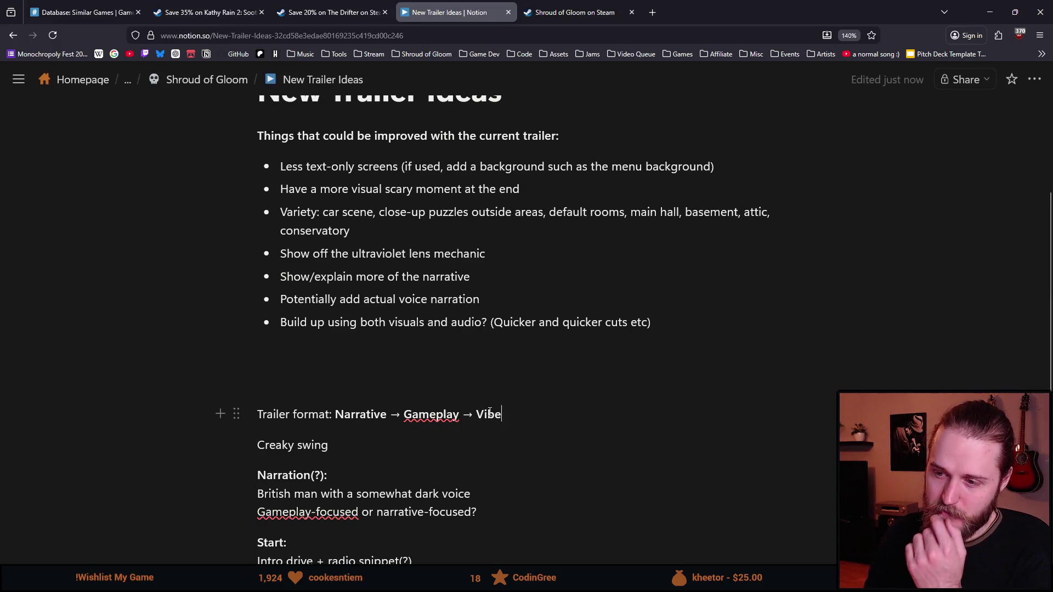
mouse_move(221, 413)
left_mouse_down()
mouse_move(372, 406)
mouse_move(316, 406)
mouse_move(447, 418)
left_mouse_up()
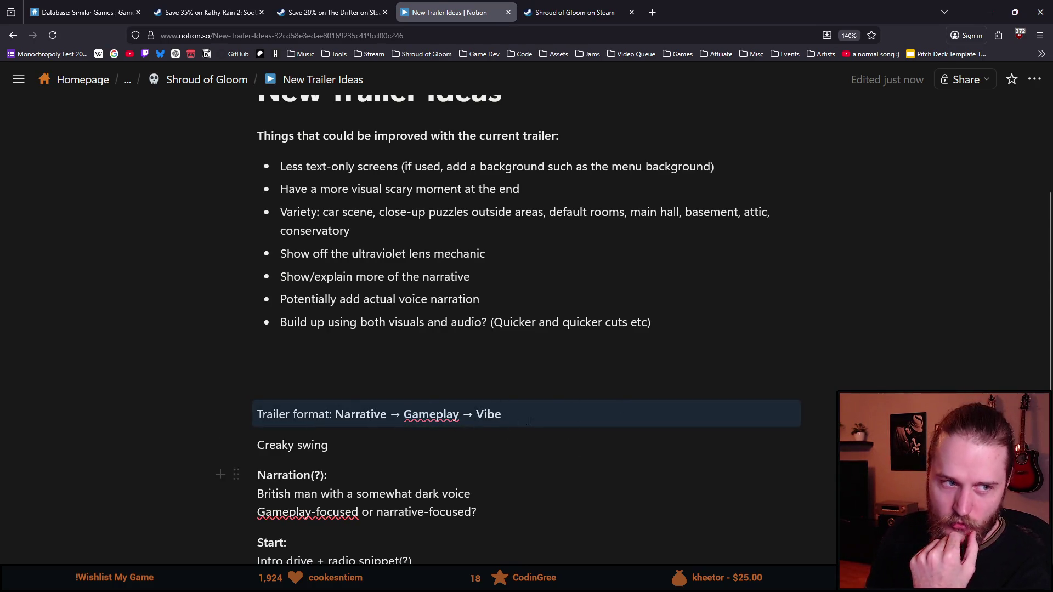
double_click(356, 415)
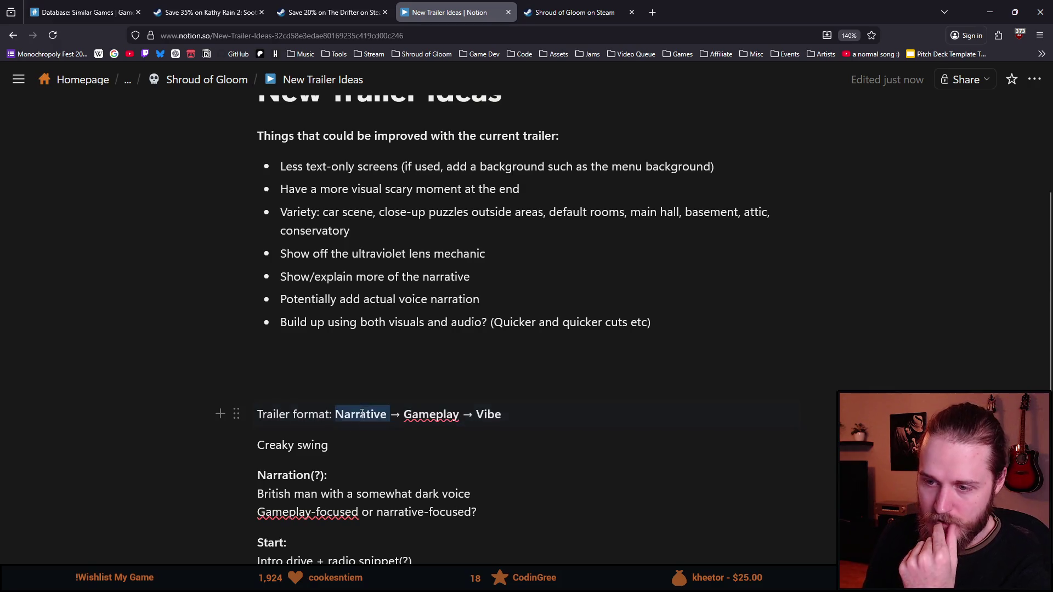
left_click(369, 444)
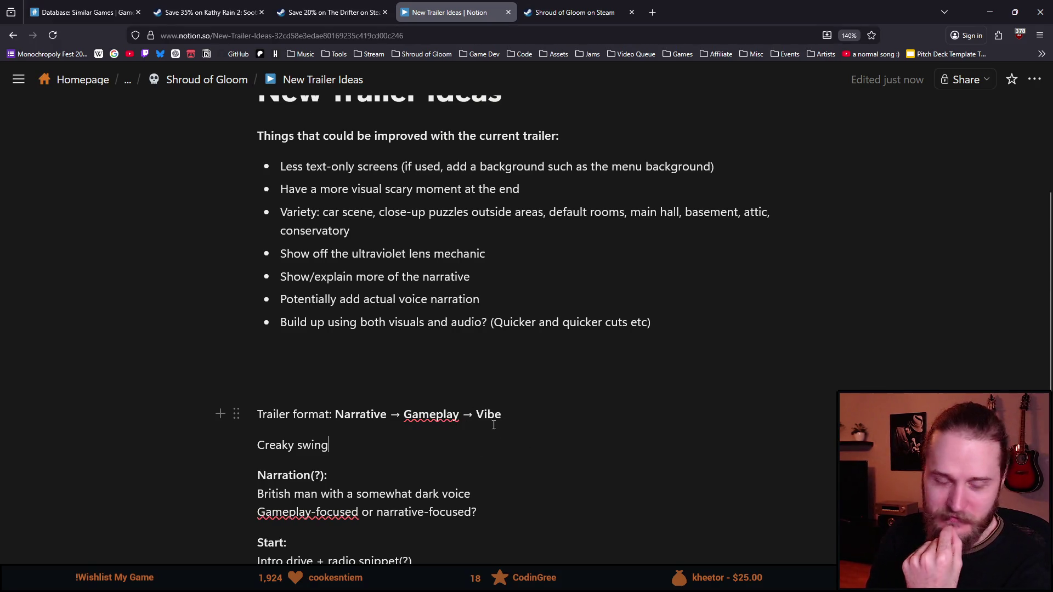
- Select the words Vibe, Gameplay and Narrative in the trailer format line, leaving them unchanged
double_click(478, 415)
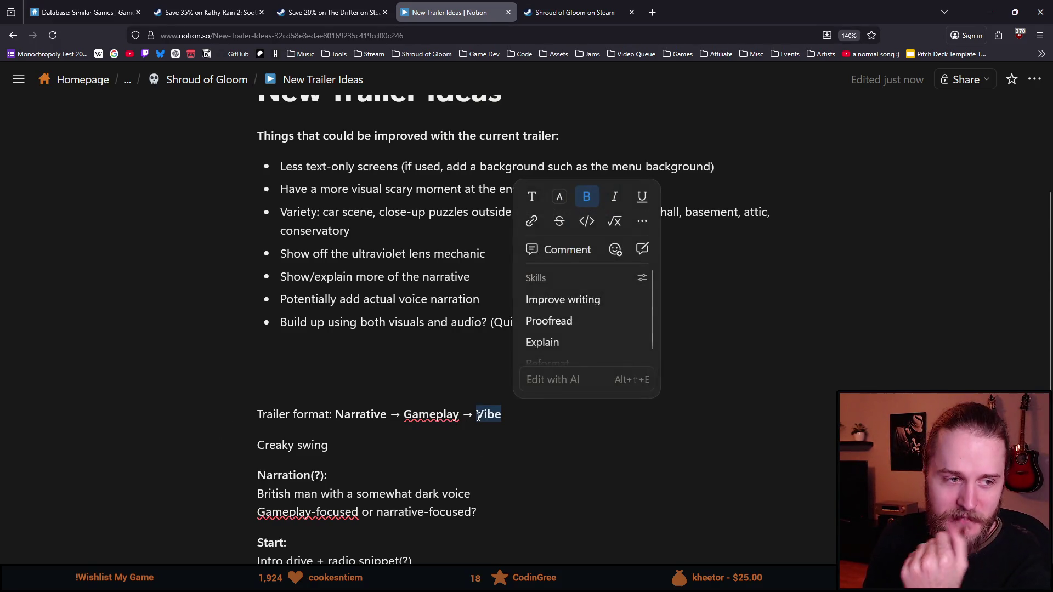
double_click(437, 414)
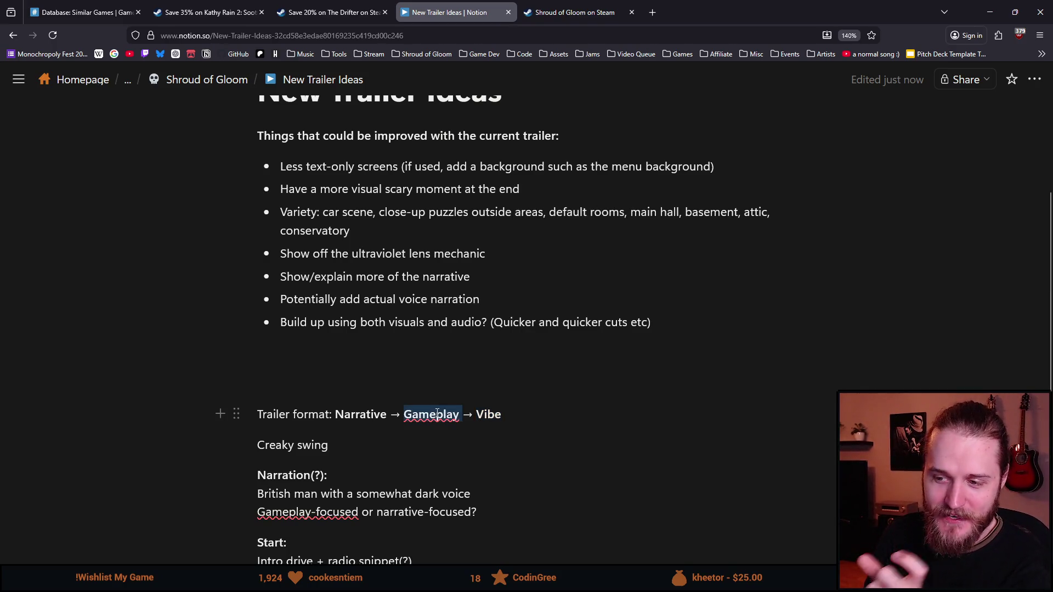
double_click(348, 420)
left_click(399, 437)
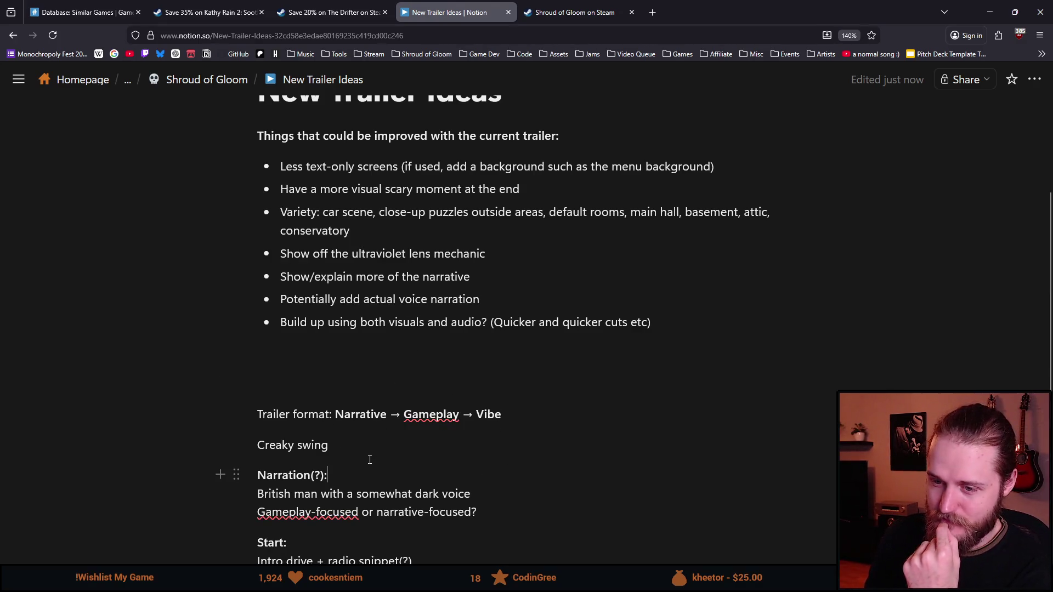
scroll(369, 459, "down", 3)
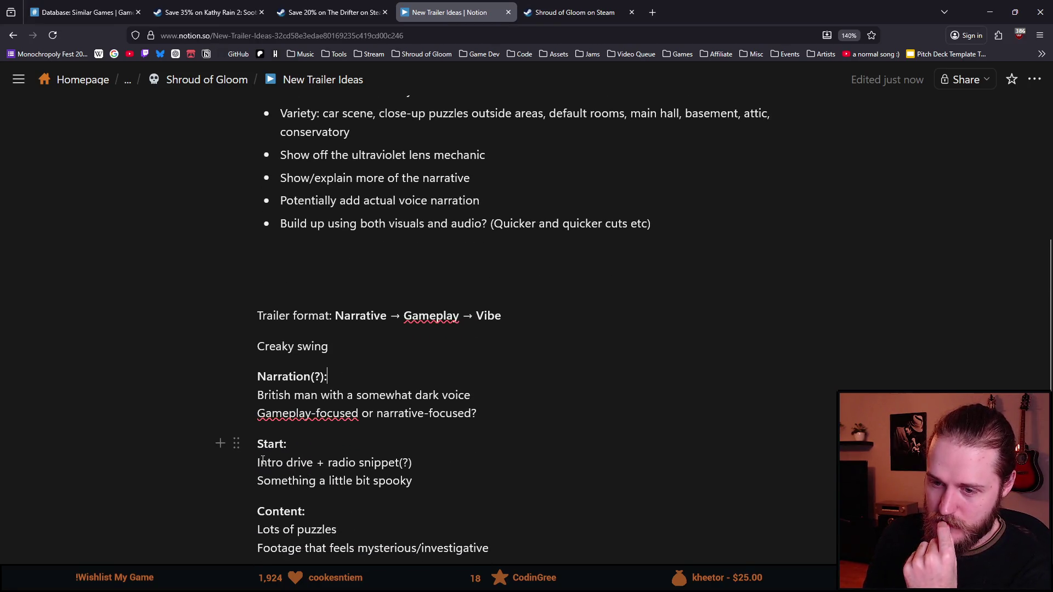
left_click_drag(263, 463, 385, 462)
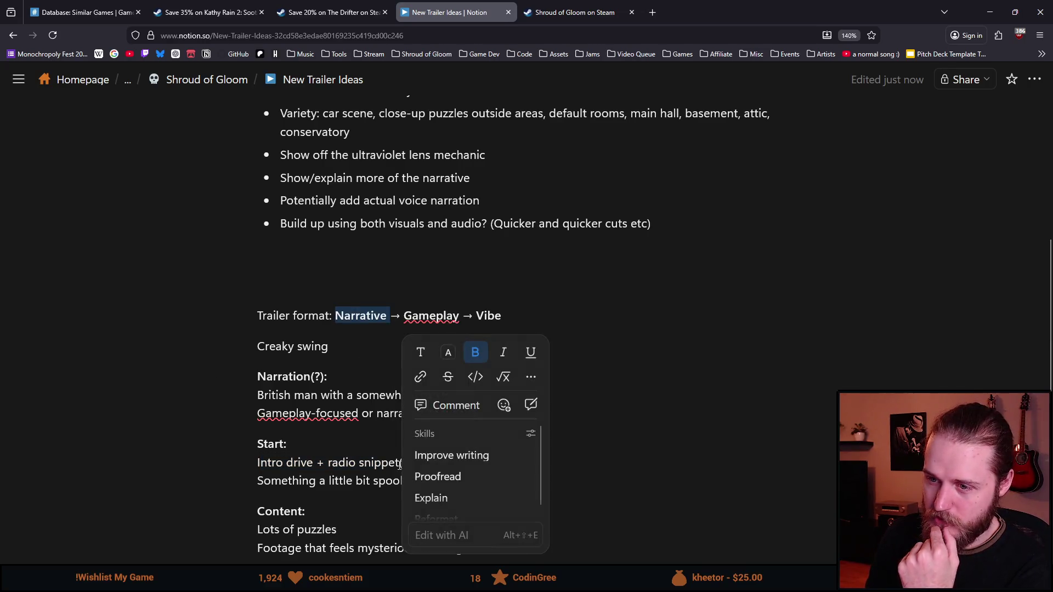
left_click(399, 465)
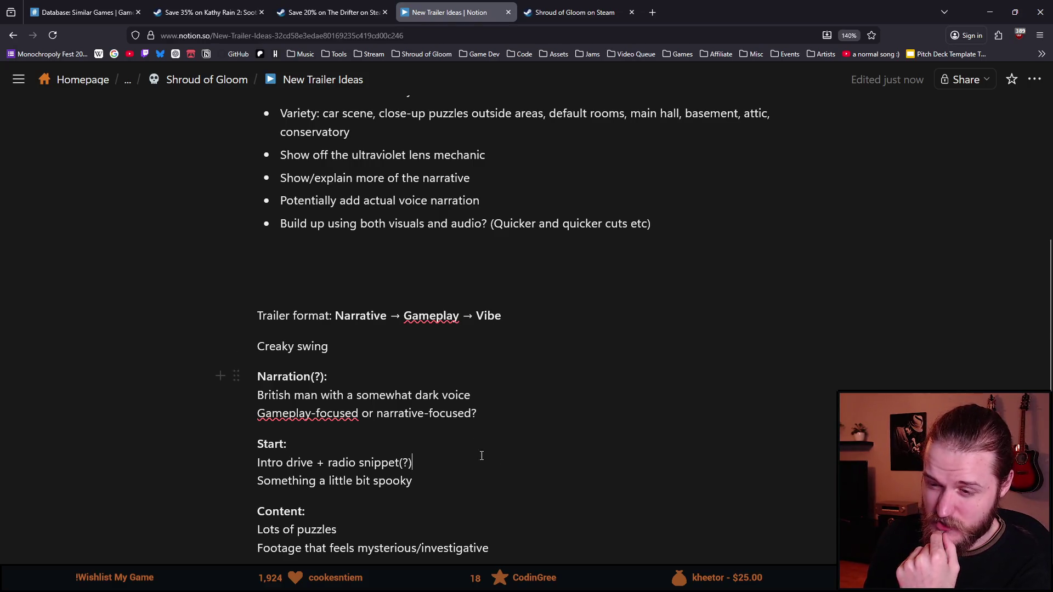
- Add 'Explain the P.I. part of the game' below the intro drive line
key("Return")
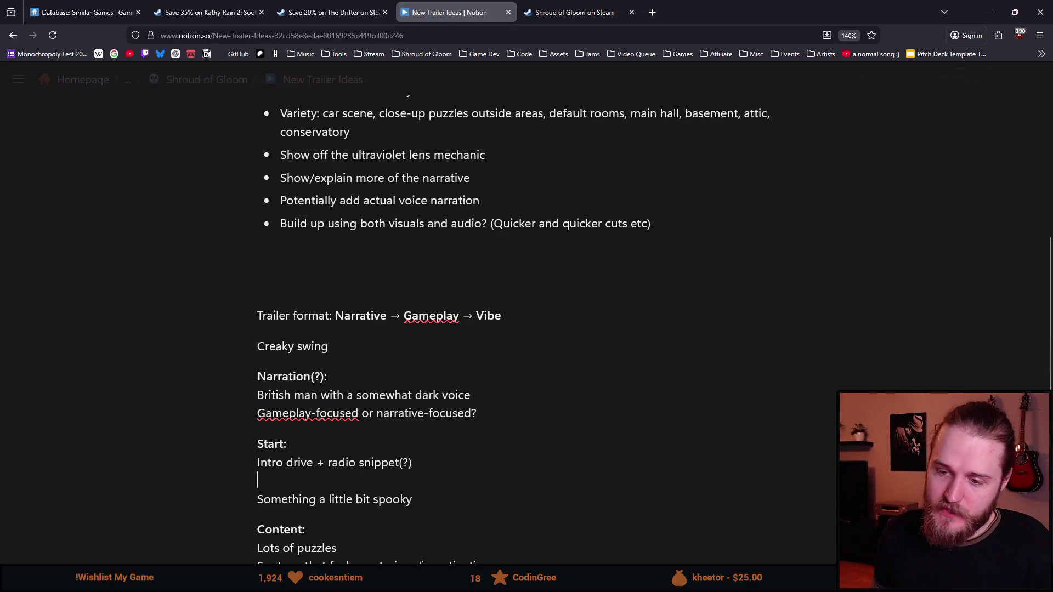
type("Explain")
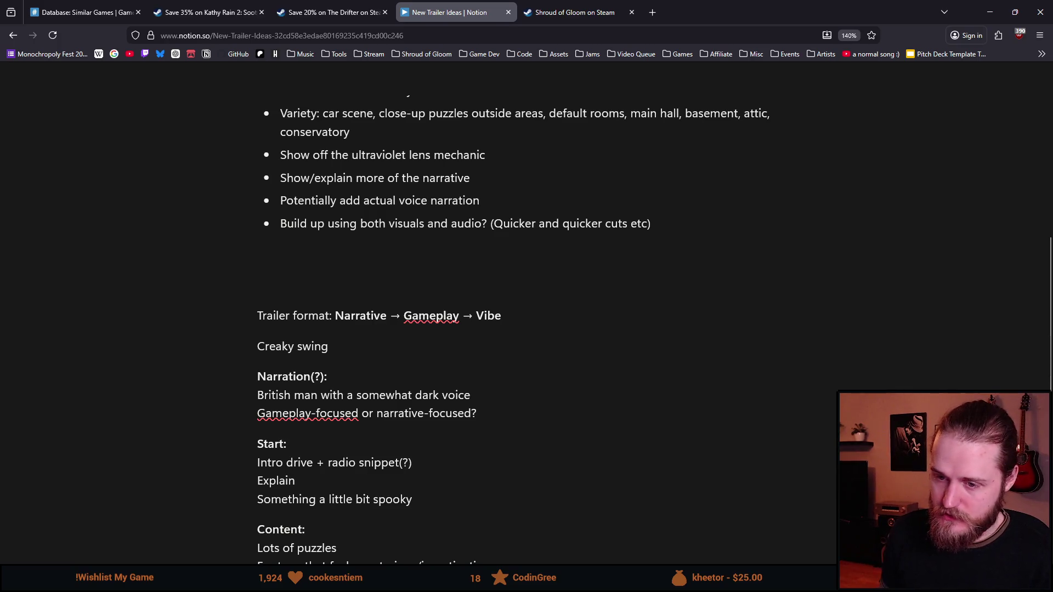
type(" the P.I. ")
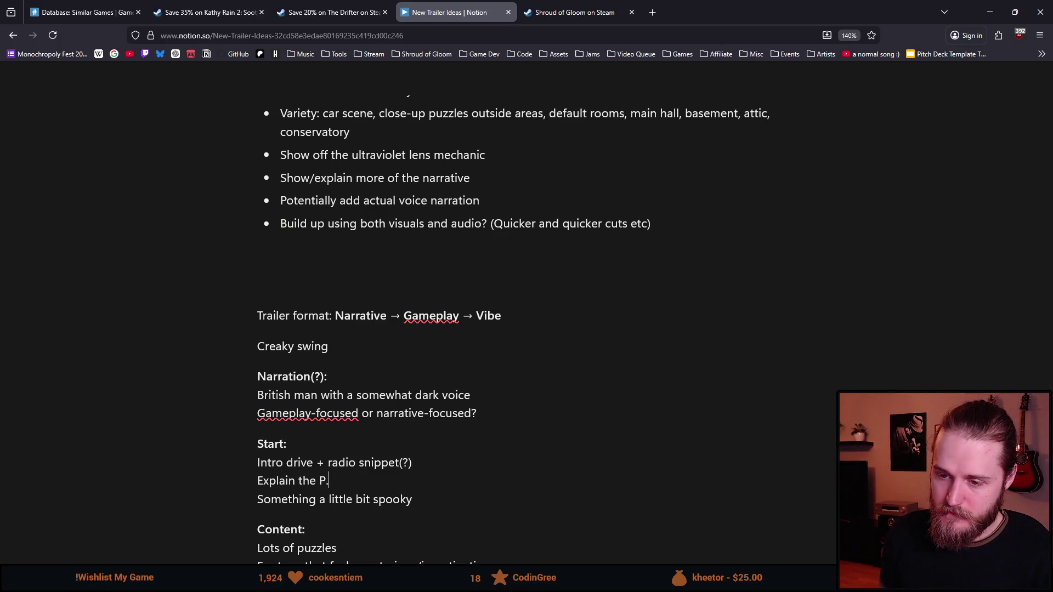
type("part of the game")
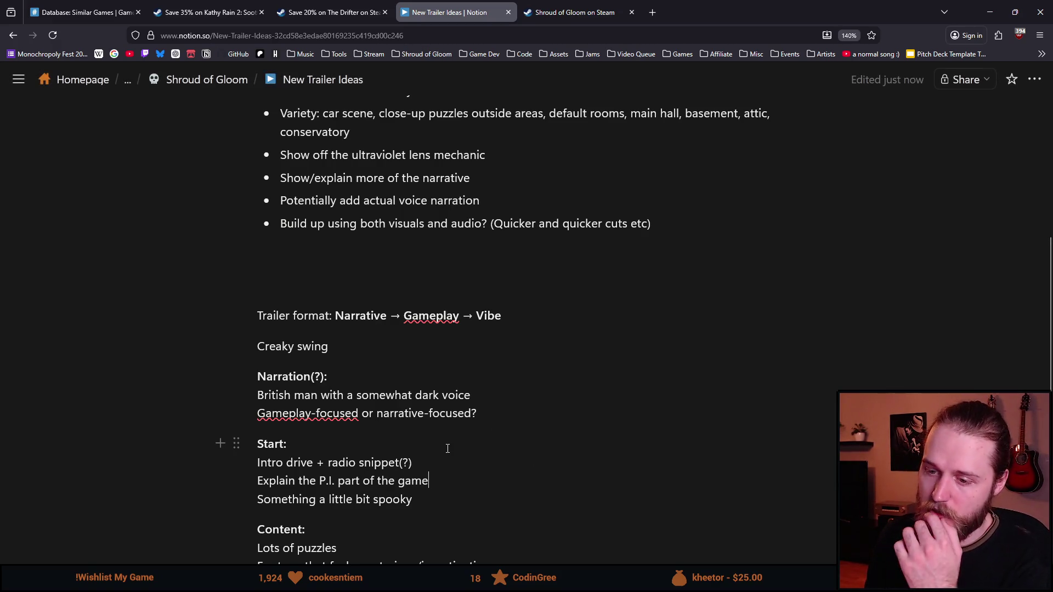
scroll(447, 449, "down", 2)
scroll(446, 449, "down", 2)
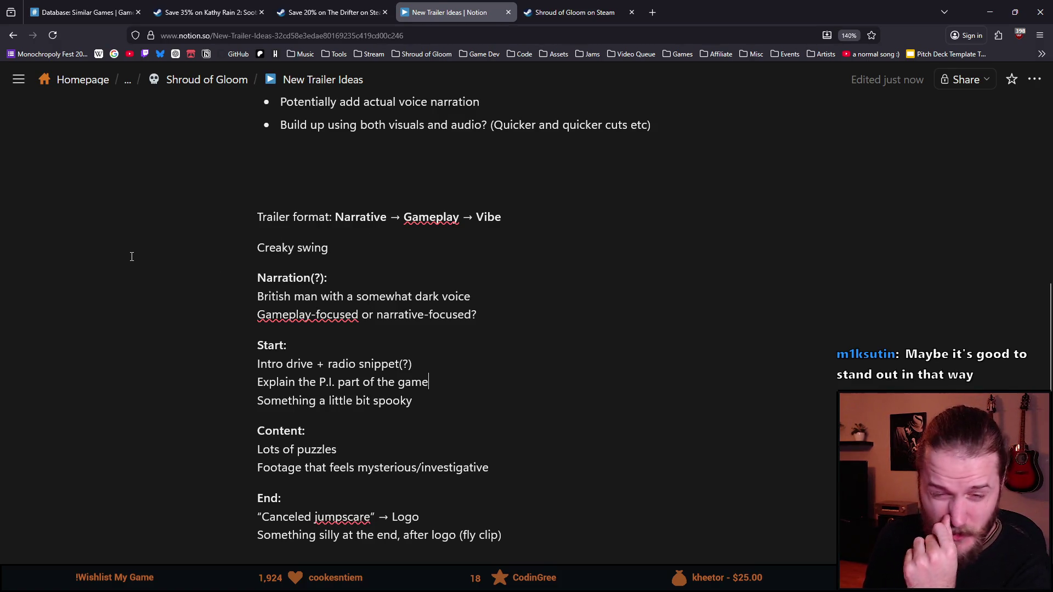
scroll(156, 248, "up", 7)
left_click_drag(323, 357, 625, 367)
- Clear the note's text selection and close The Drifter's store page
left_click(432, 418)
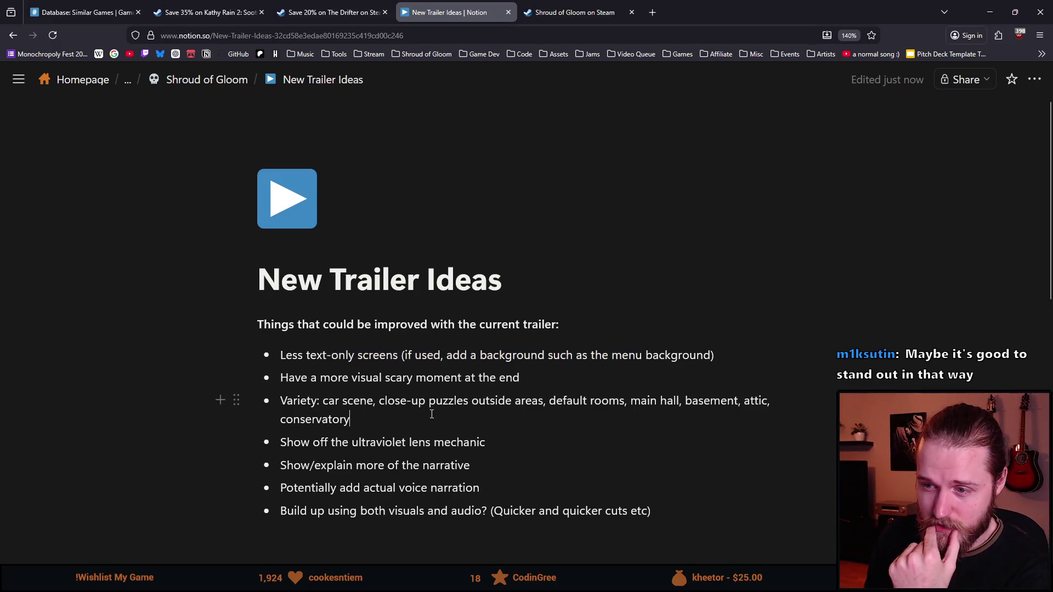
scroll(432, 418, "down", 7)
left_click(209, 12)
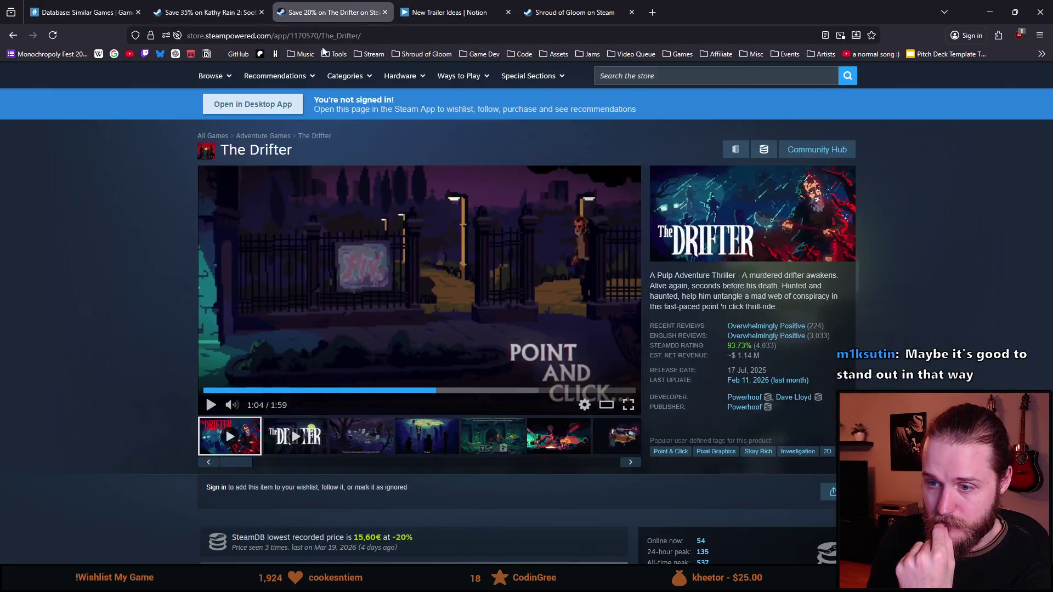
left_click(315, 13)
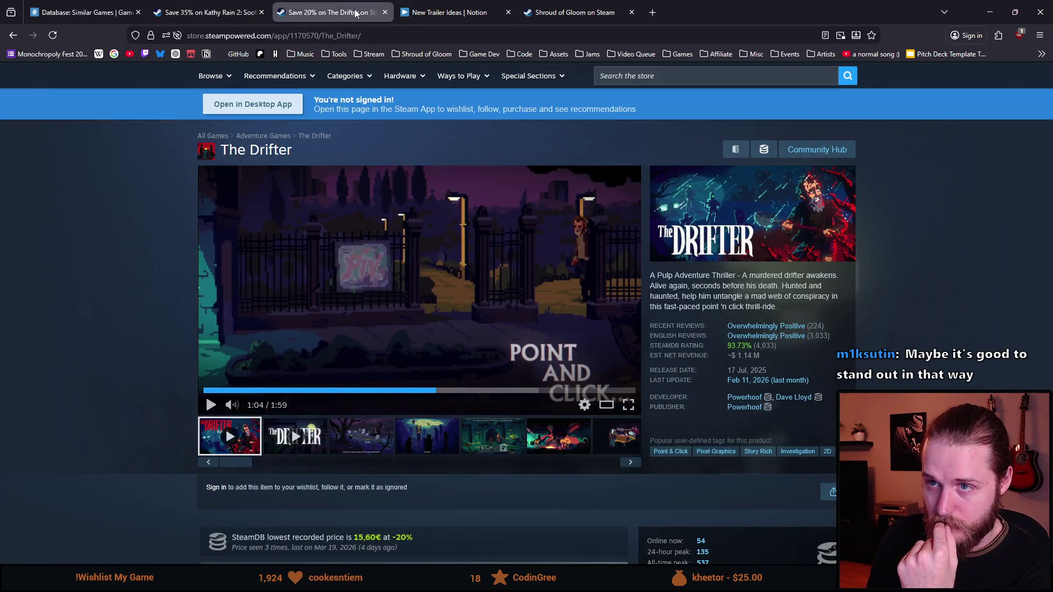
left_click(385, 12)
- Dismiss Kathy Rain 2's screenshot viewer and go back to the Similar Games database
left_click(208, 12)
left_click(9, 376)
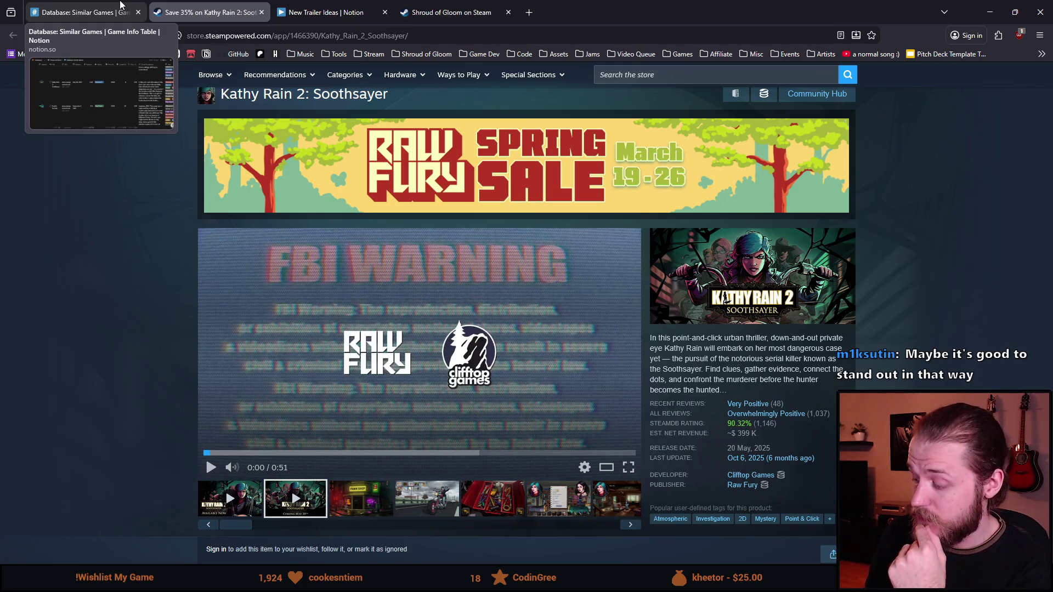
left_click(121, 7)
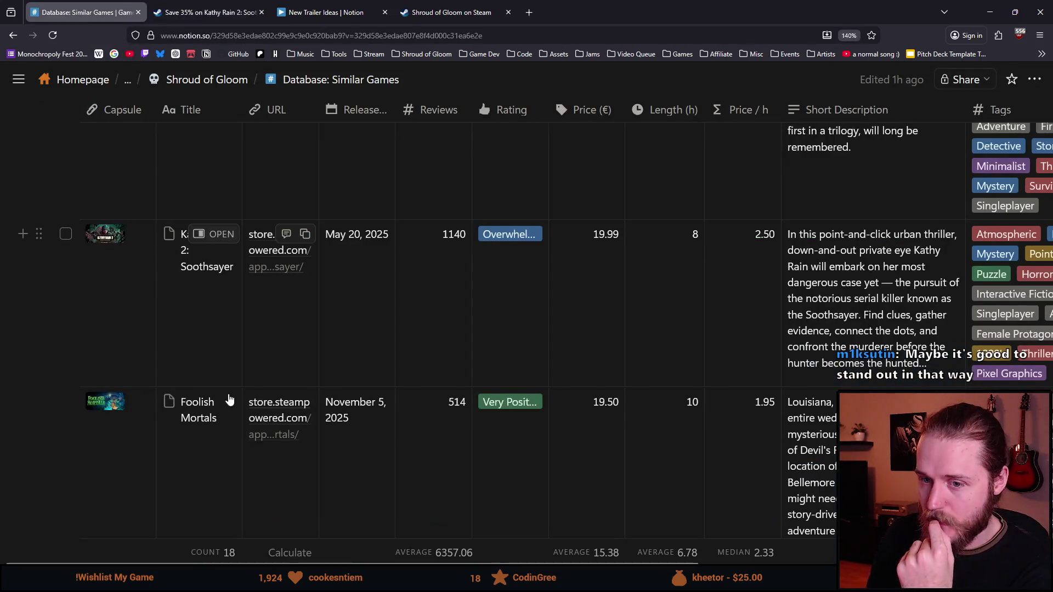
- Open Foolish Mortals' Steam link in a new tab and start its 1:42 trailer
scroll(228, 398, "down", 3)
middle_click(274, 336)
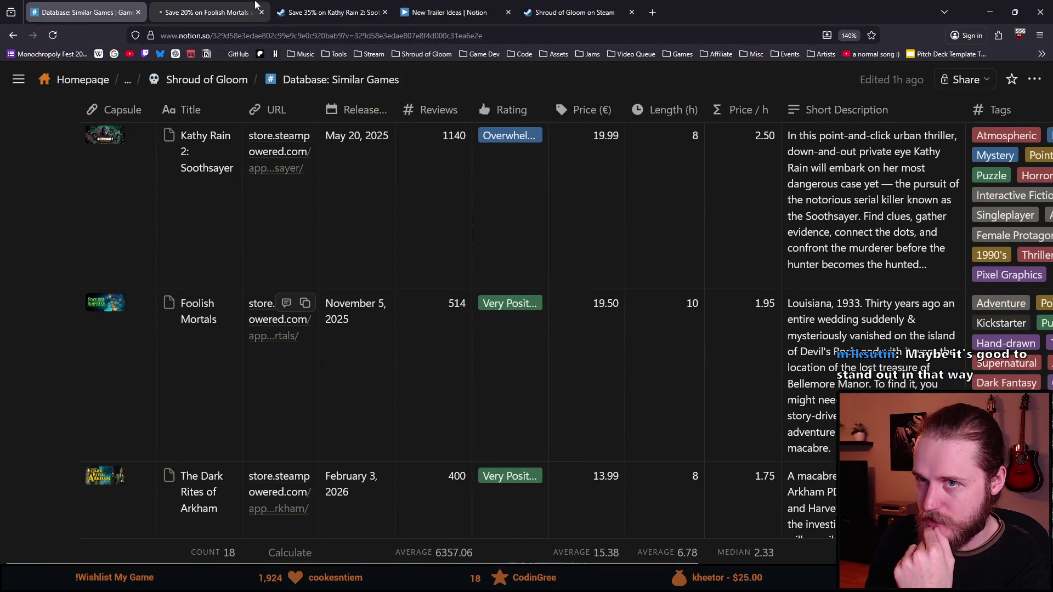
left_click(208, 12)
left_click(423, 345)
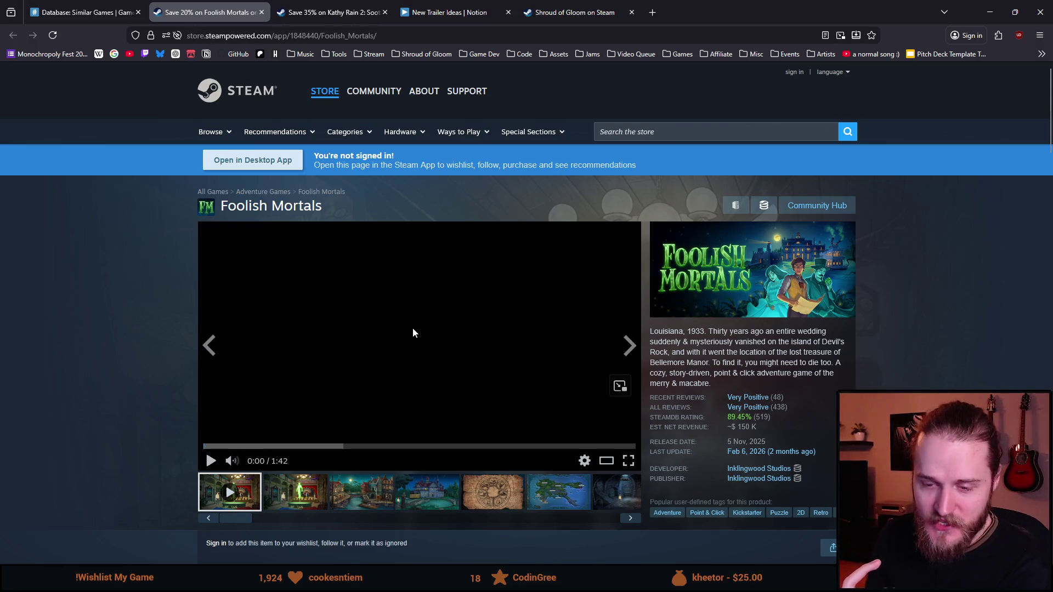
- Play the Foolish Mortals trailer full screen to the 'Murphy McCallan: The Treasure Hunter' title card
left_click(414, 329)
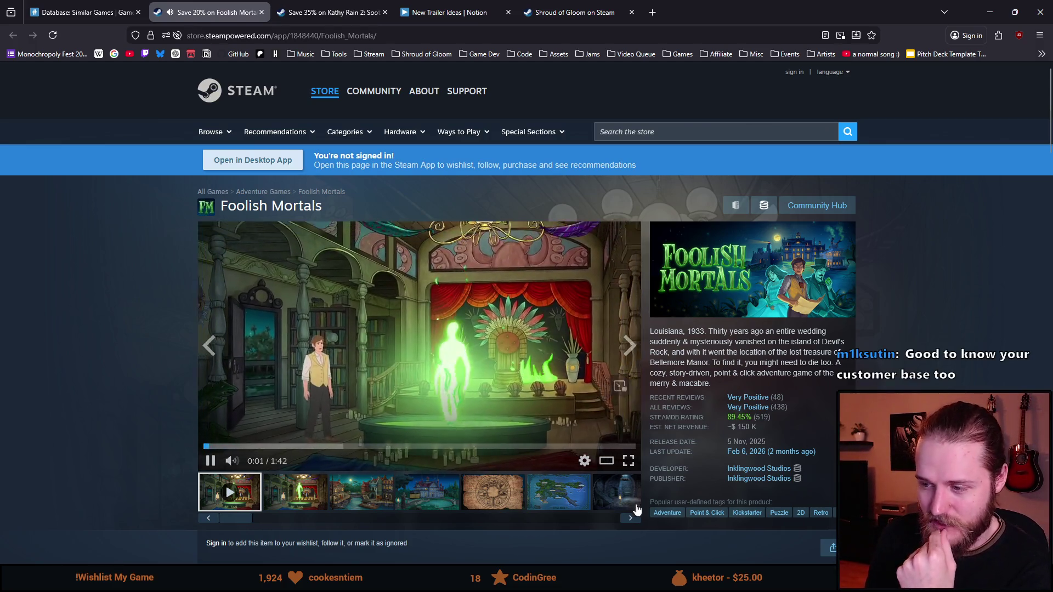
left_click(630, 518)
left_click_drag(536, 518, 268, 518)
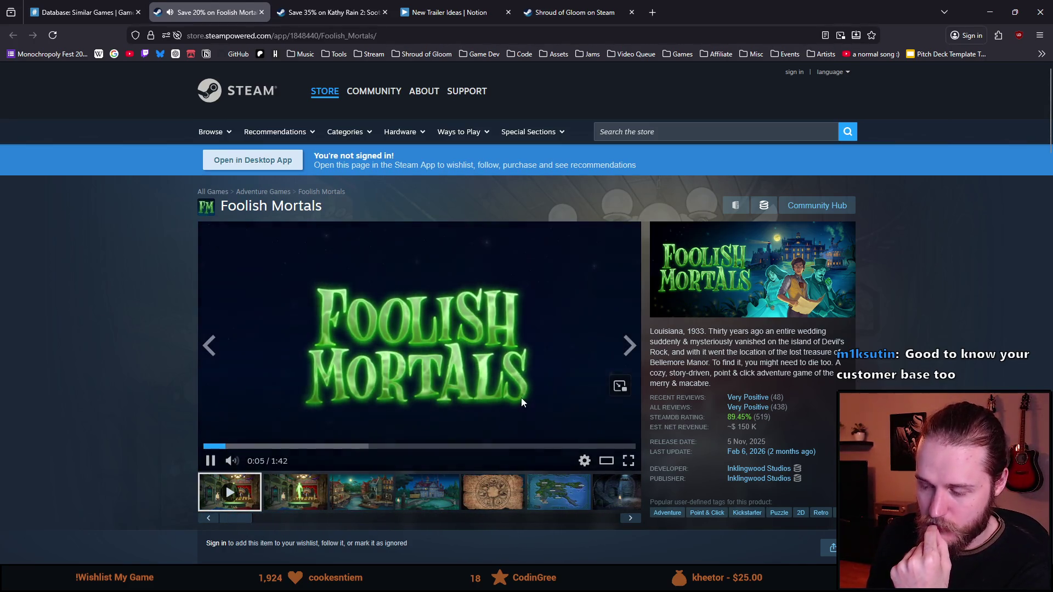
left_click(629, 462)
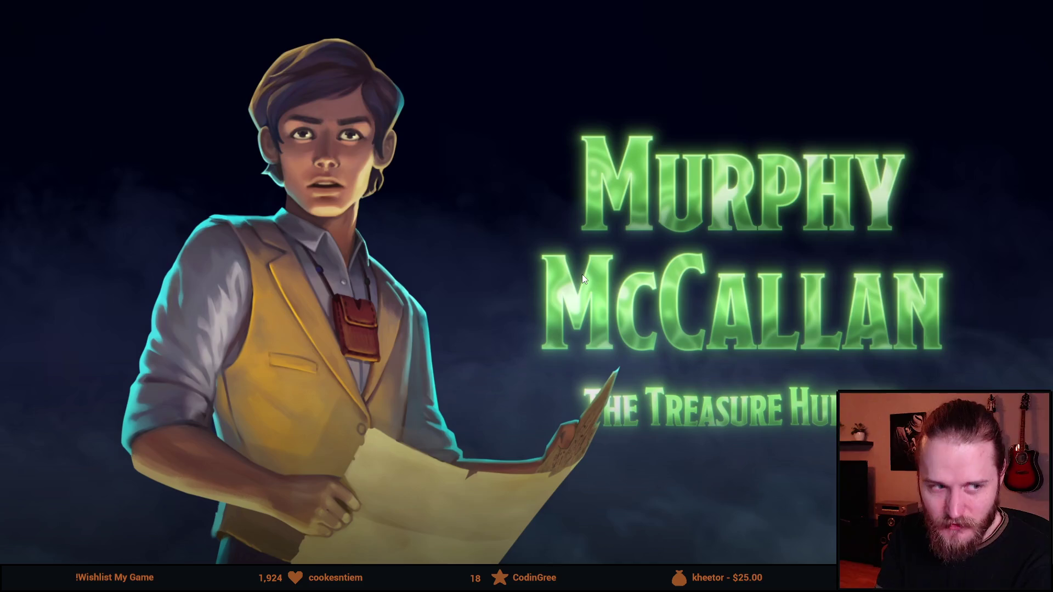
- Pause and resume the Foolish Mortals trailer, watching through to the ghostly bride portrait
mouse_move(555, 267)
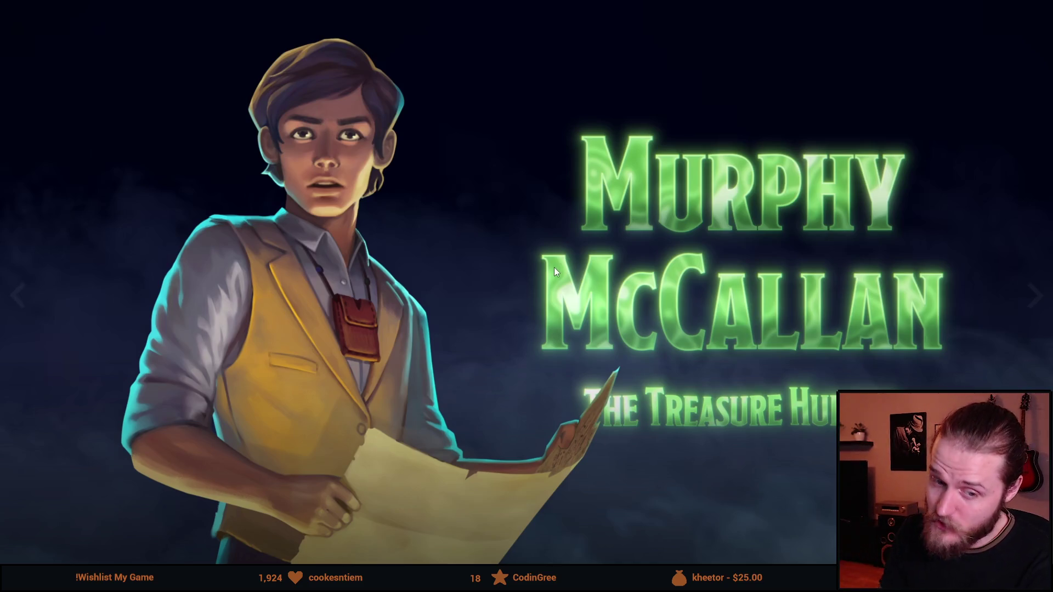
left_click(18, 296)
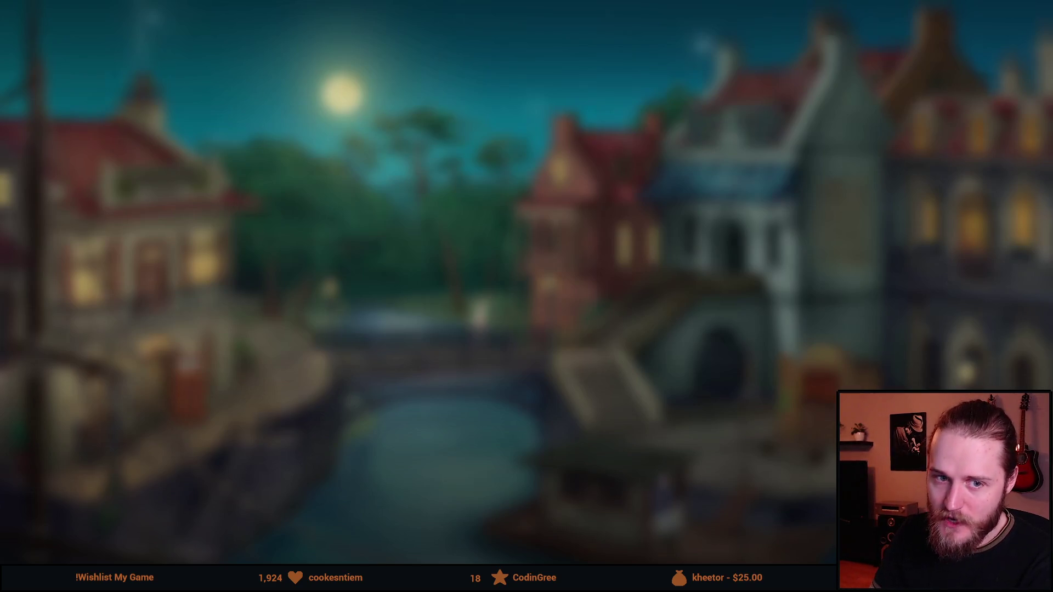
mouse_move(236, 305)
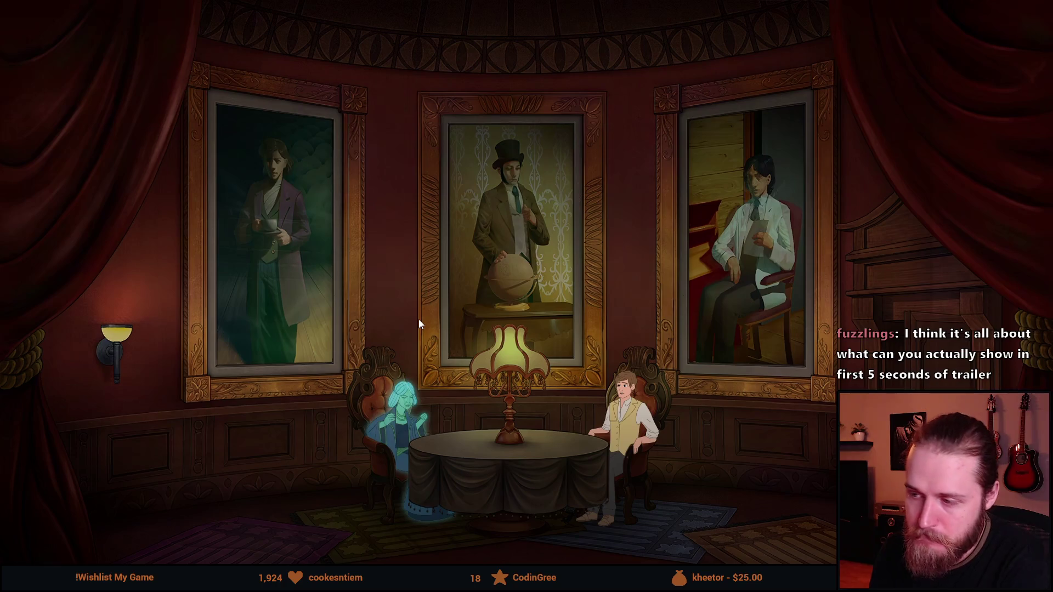
mouse_move(420, 317)
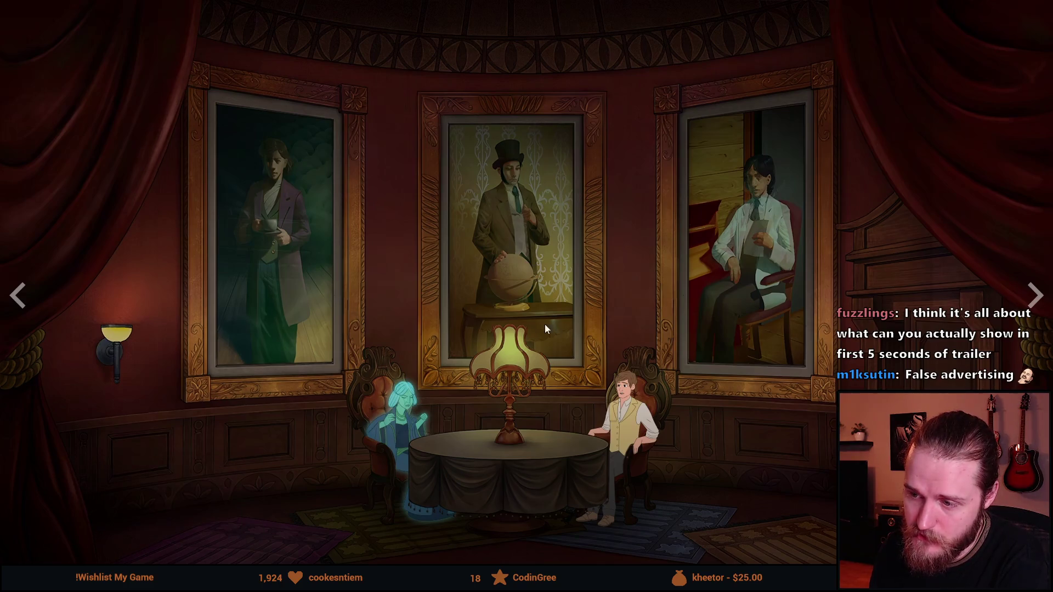
left_click(426, 342)
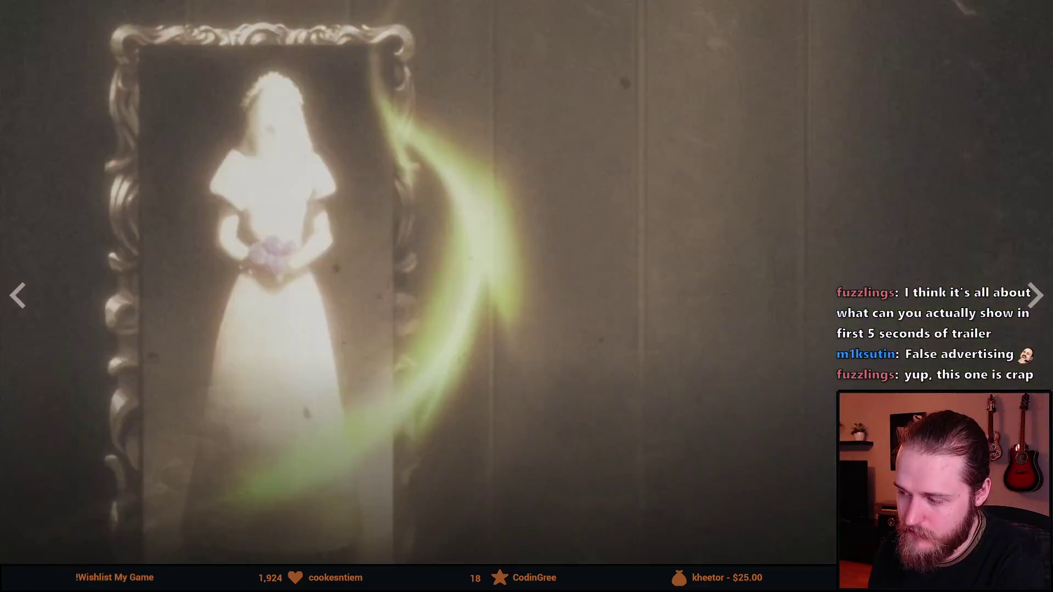
- Exit full screen and open The Dark Rites of Arkham's page from the Similar Games database
key("Escape")
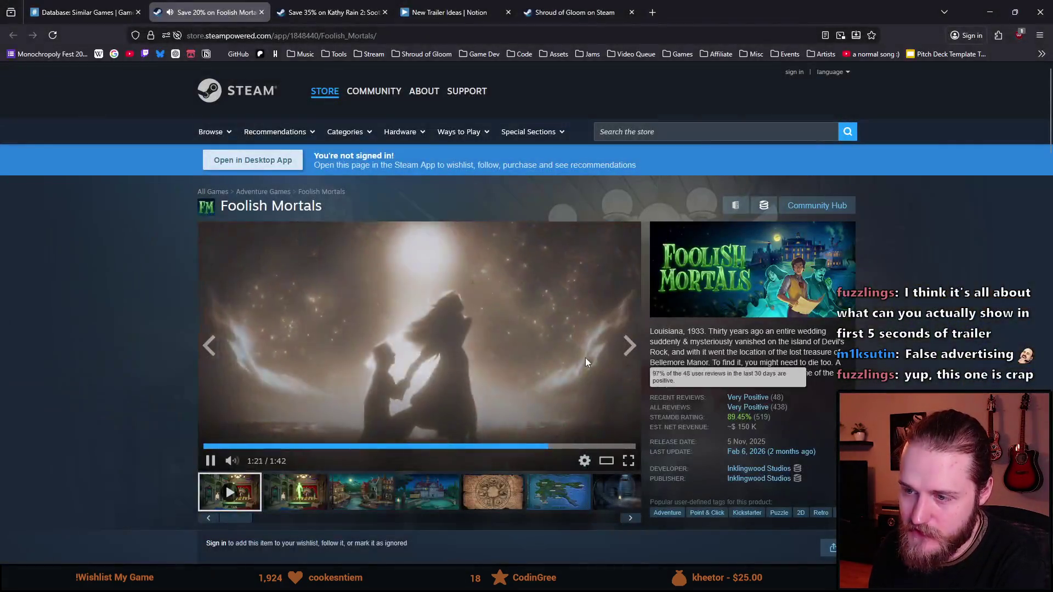
key("ctrl+shift+Tab")
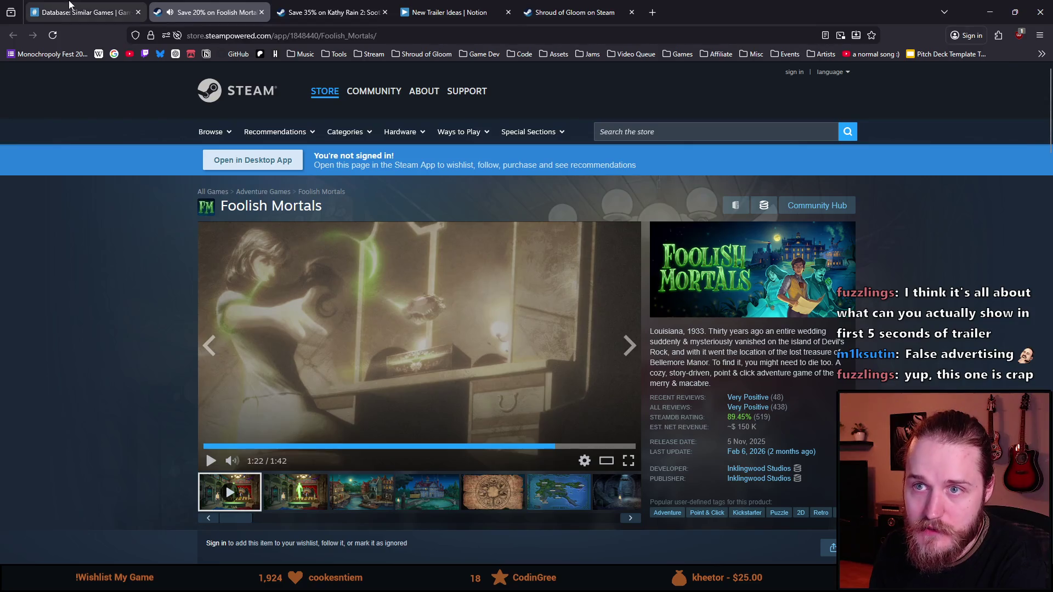
scroll(238, 234, "down", 3)
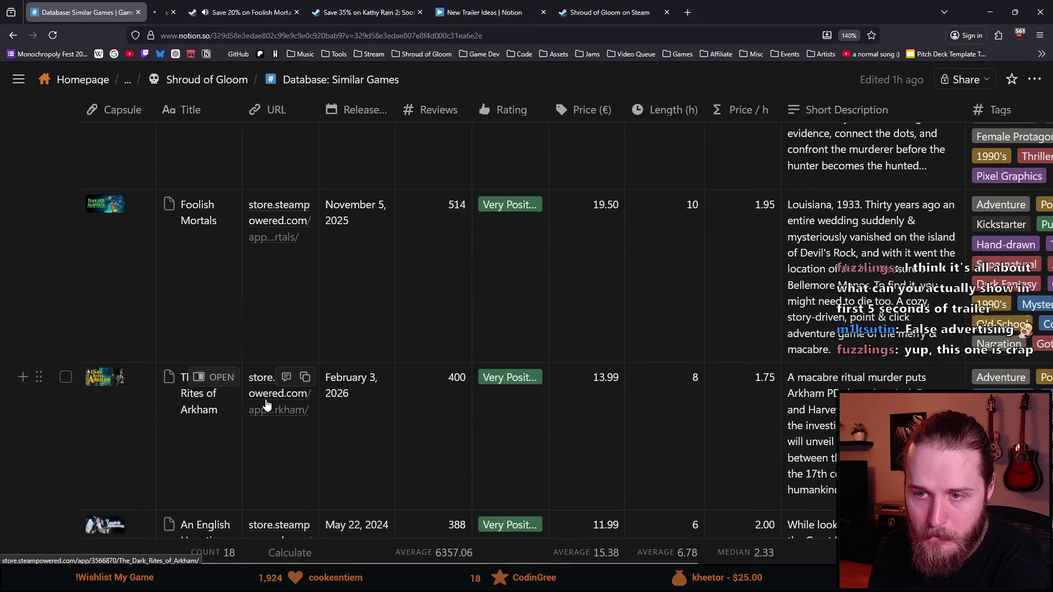
left_click(267, 408)
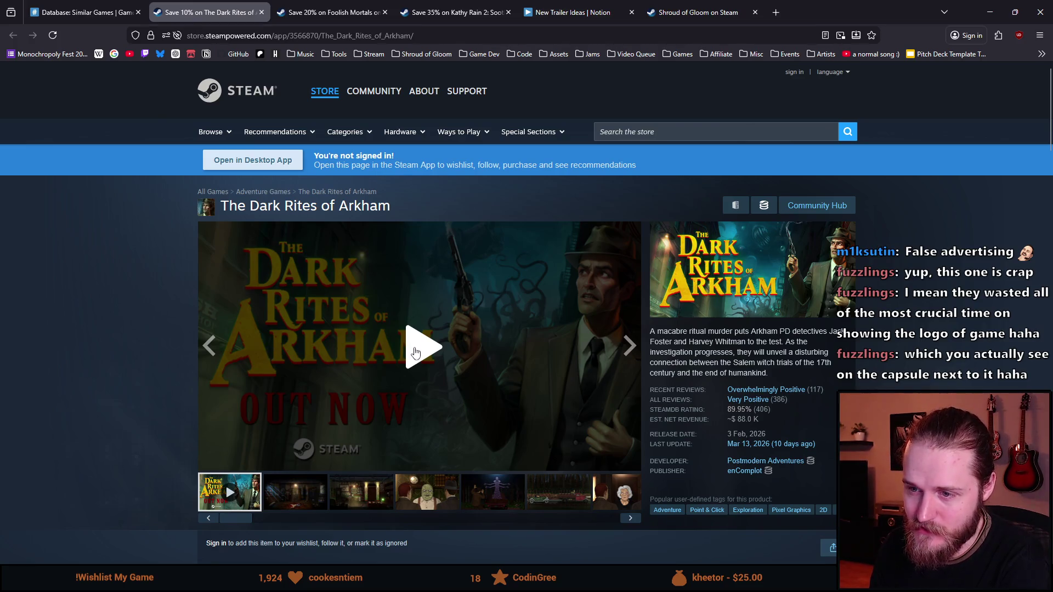
- Watch The Dark Rites of Arkham trailer full screen from 0:00 to its 1:26 end
left_click(415, 354)
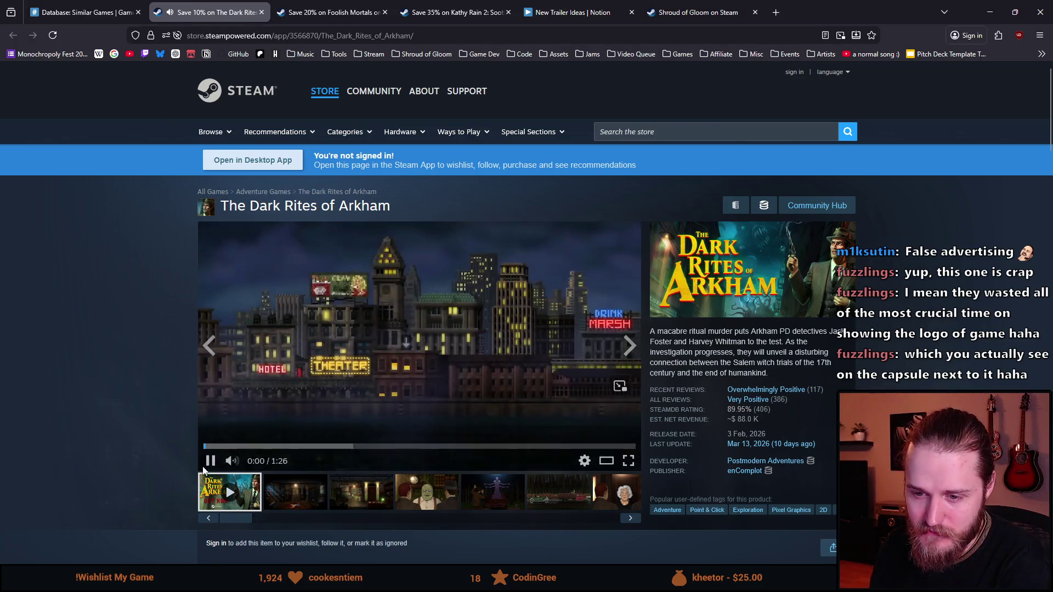
left_click(205, 447)
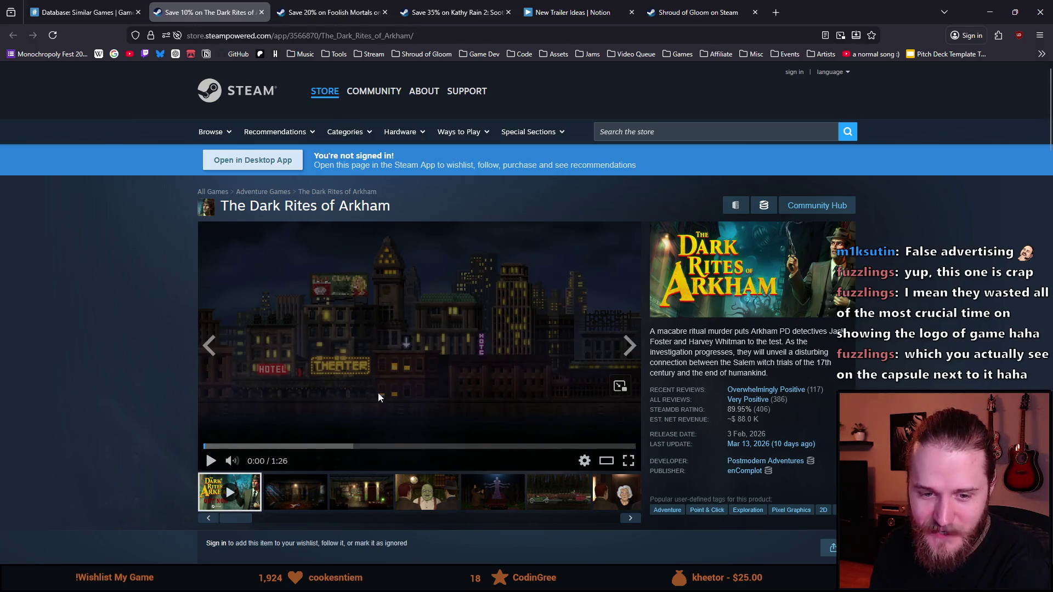
left_click(628, 461)
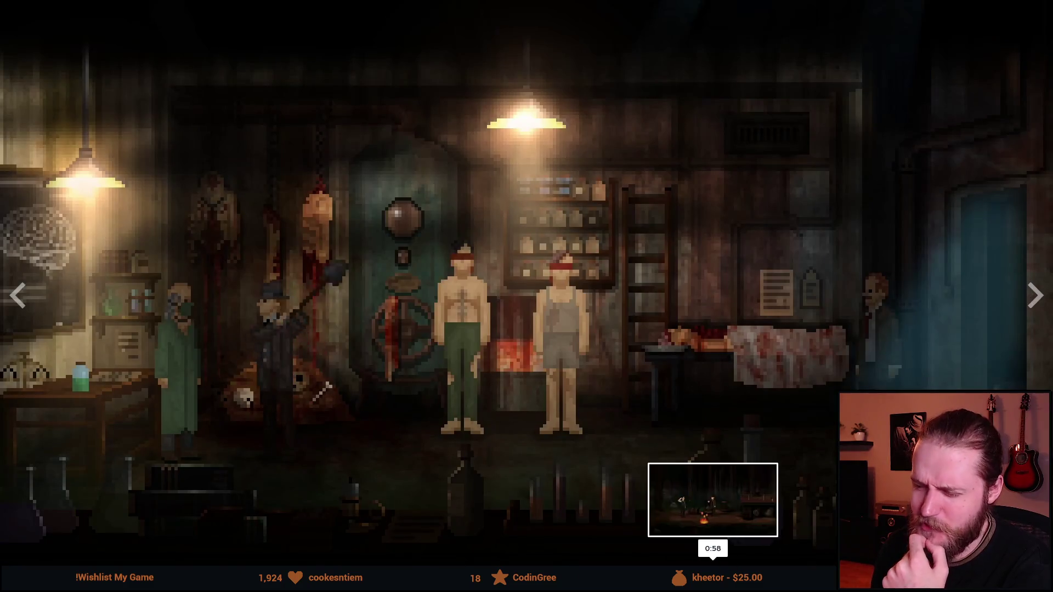
left_click(682, 548)
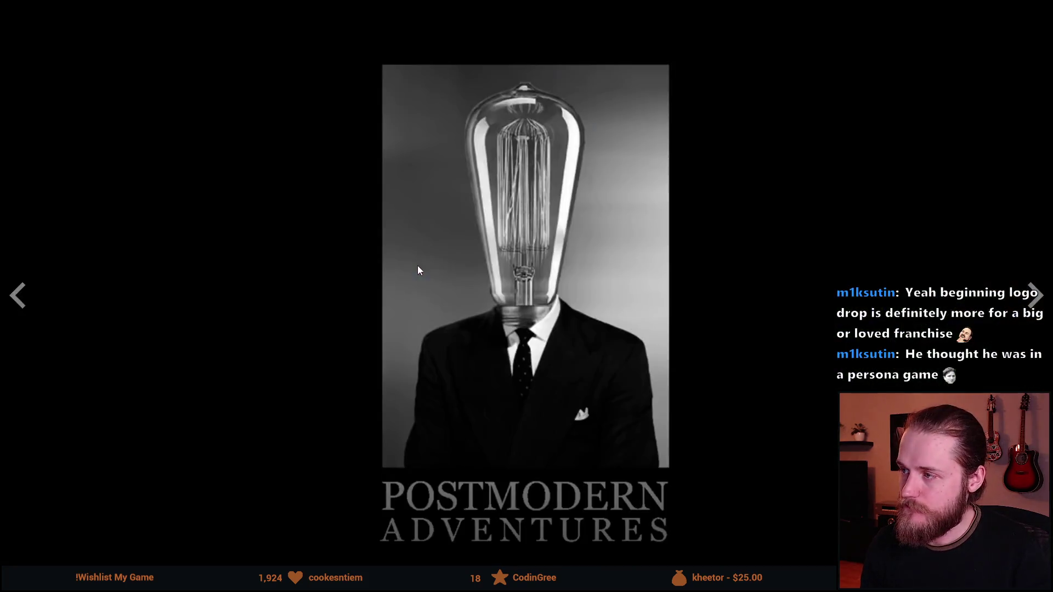
key("Escape")
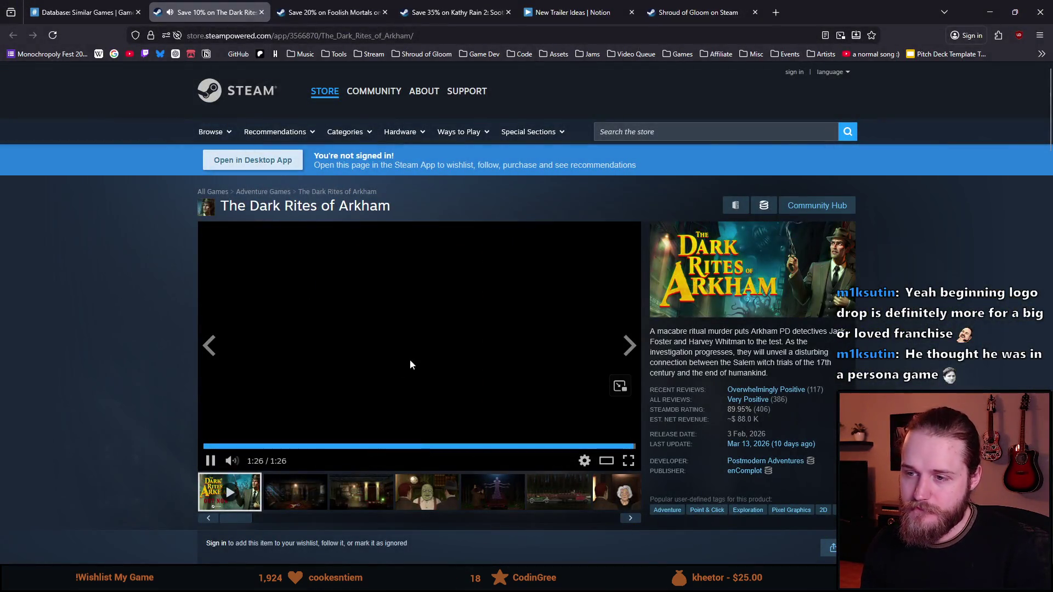
- Close the Dark Rites, Foolish Mortals and Kathy Rain store pages
left_click(377, 321)
left_click(57, 321)
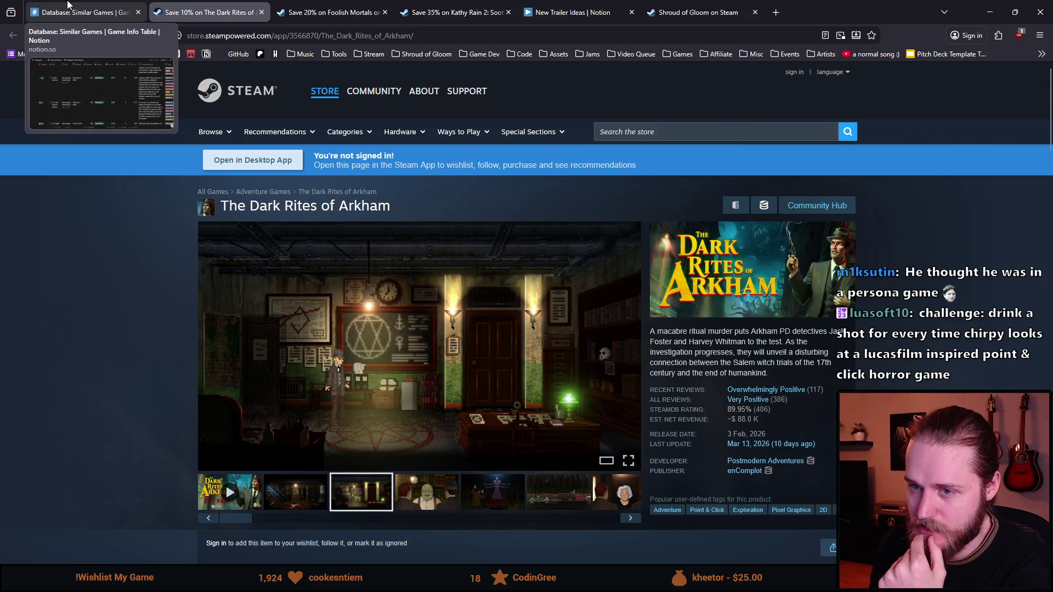
left_click(261, 12)
left_click(261, 12)
left_click(261, 12)
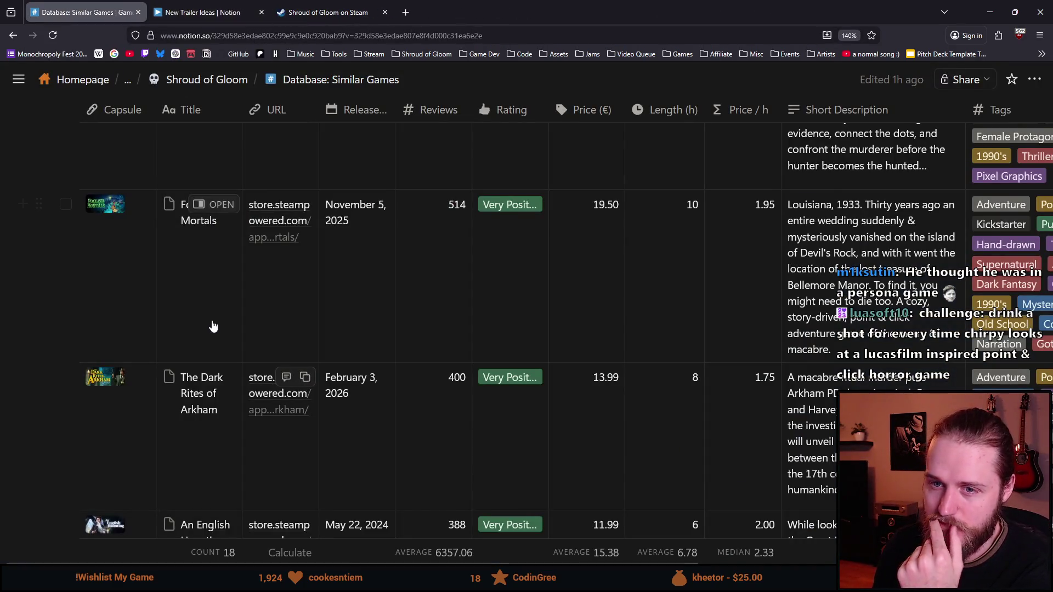
- Open An English Haunting's Steam URL from the Similar Games table
scroll(213, 326, "down", 2)
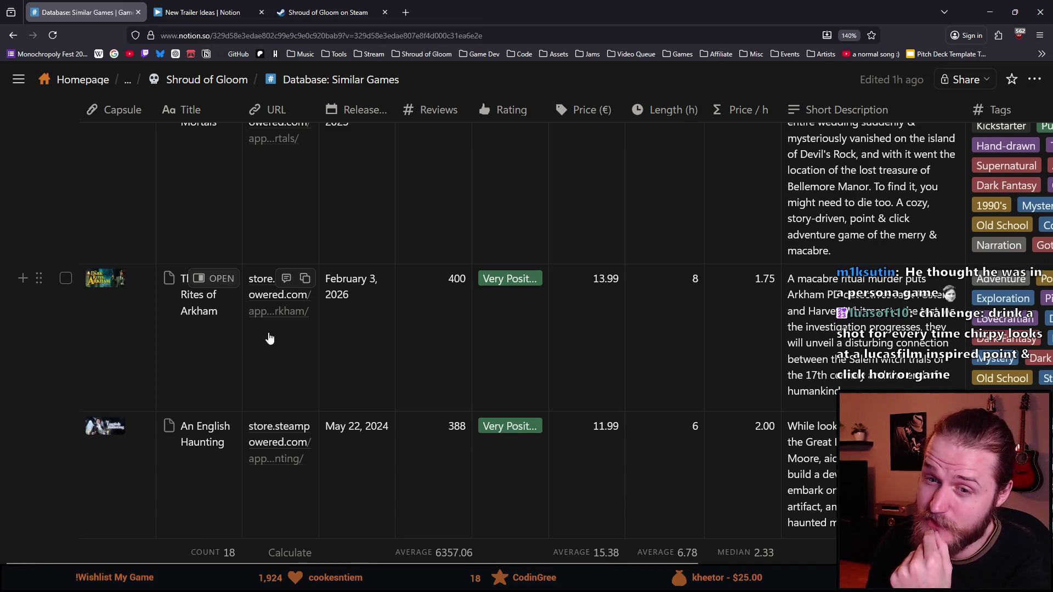
scroll(270, 338, "down", 2)
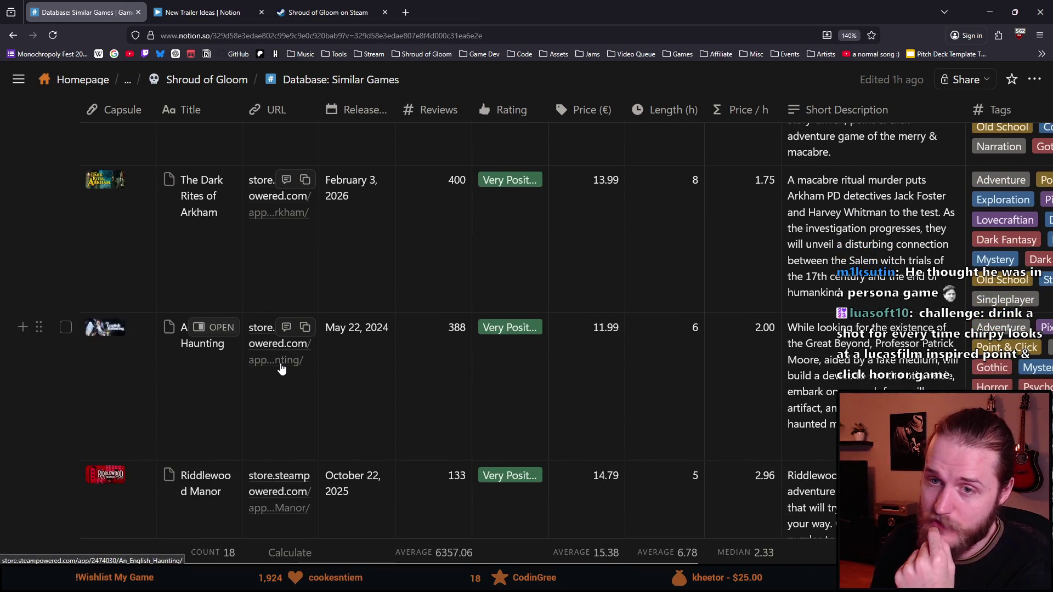
left_click(280, 362)
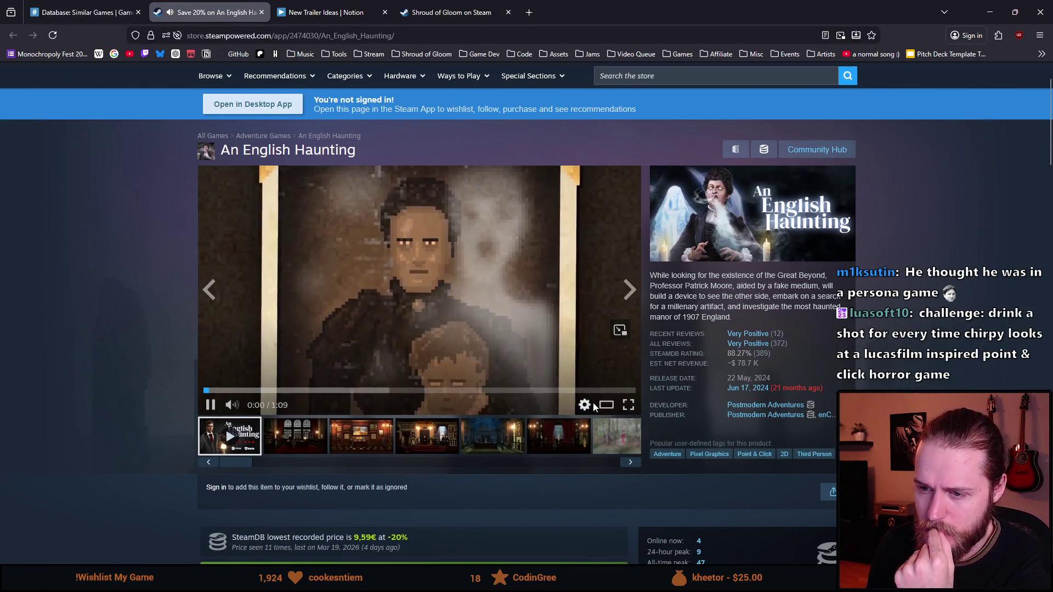
- Watch An English Haunting's trailer full screen to its 'Out Now' card at 0:59
left_click(628, 404)
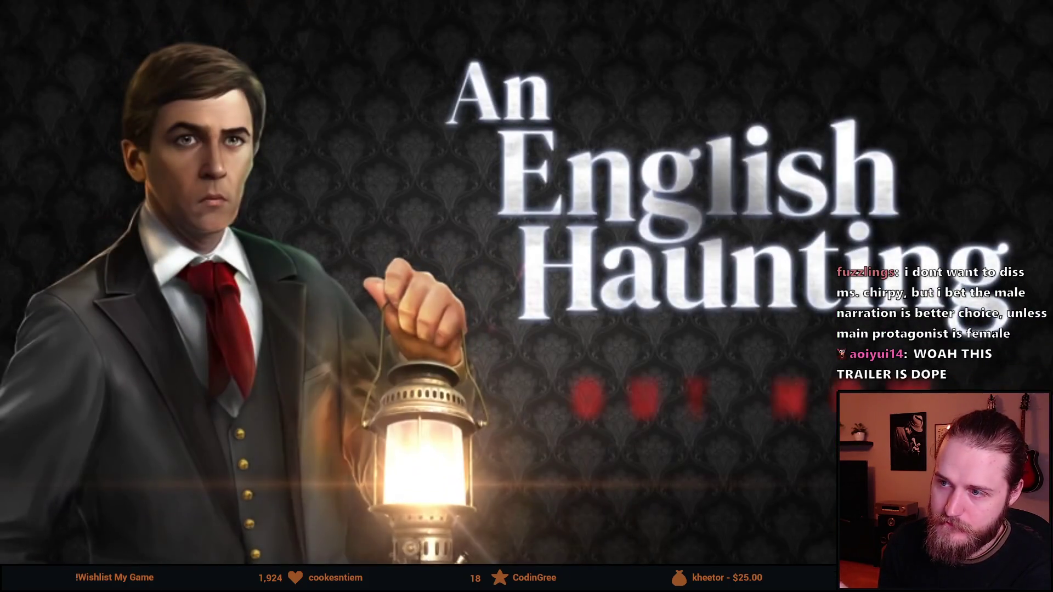
key("Escape")
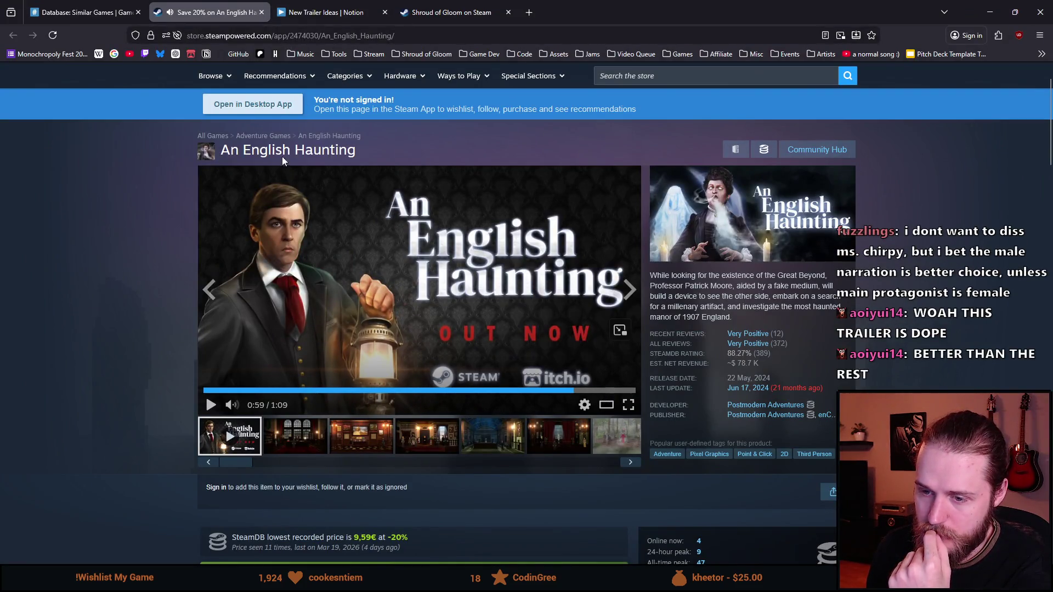
- Close An English Haunting's page and open Riddlewood Manor's store page in a new tab
left_click(262, 13)
scroll(188, 313, "down", 3)
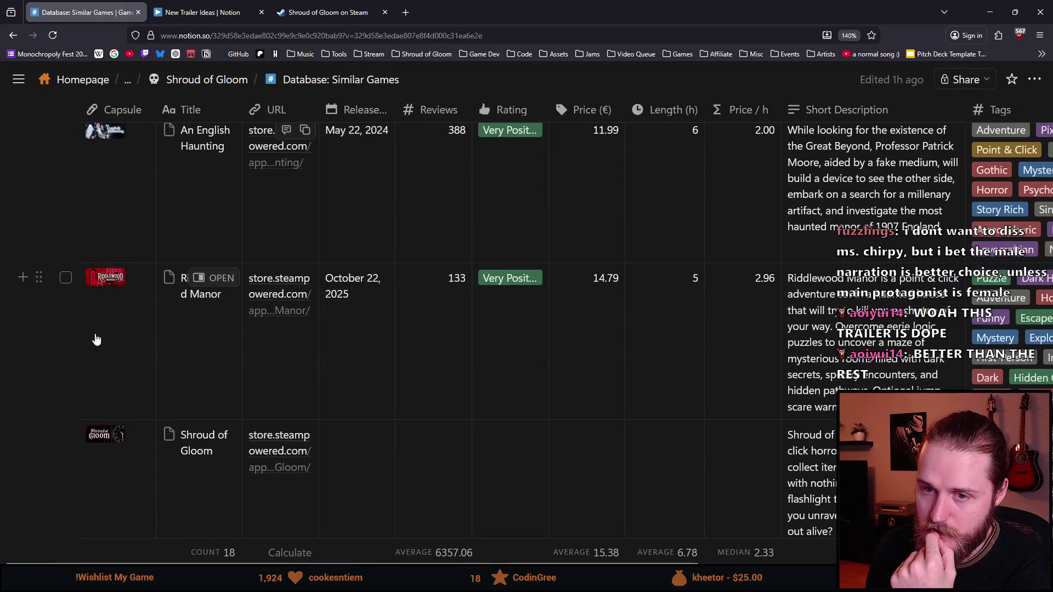
middle_click(287, 310)
scroll(63, 292, "down", 2)
left_click(198, 12)
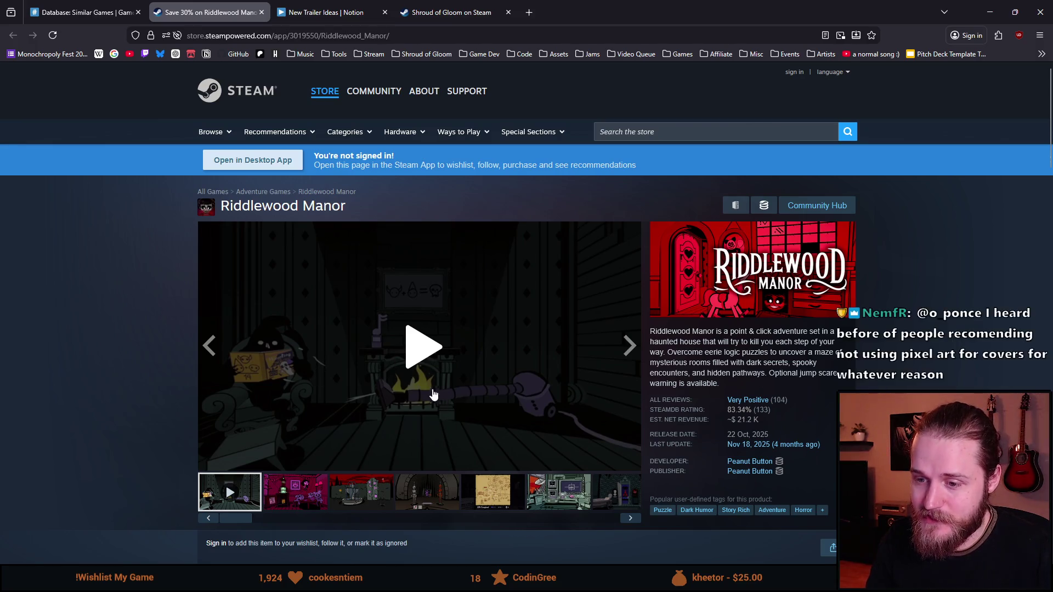
- Scroll the Similar Games table up and reopen Kathy Rain 2: Soothsayer's Steam page
left_click(104, 6)
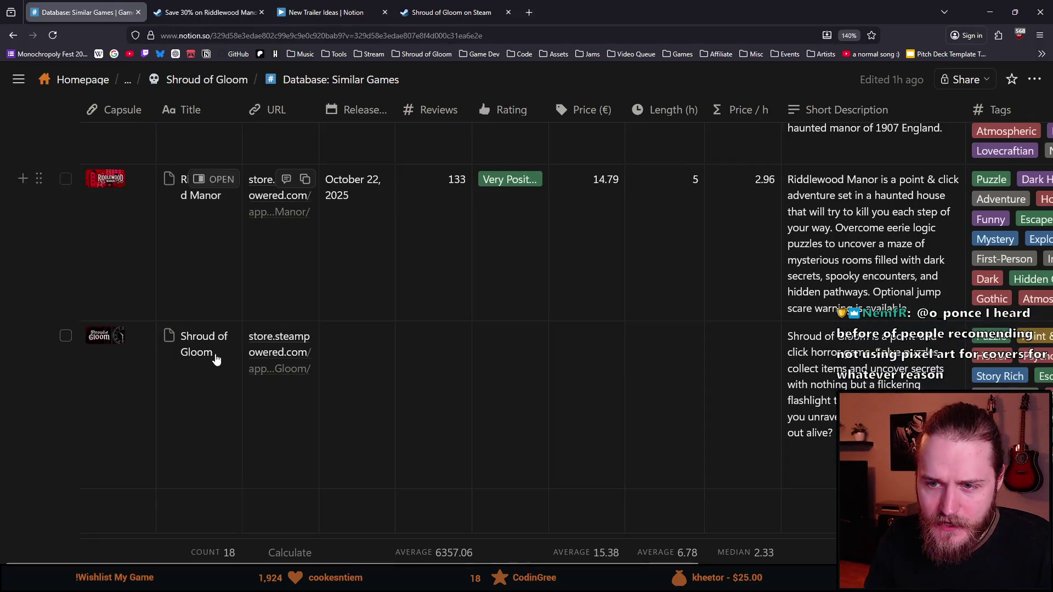
scroll(306, 380, "up", 5)
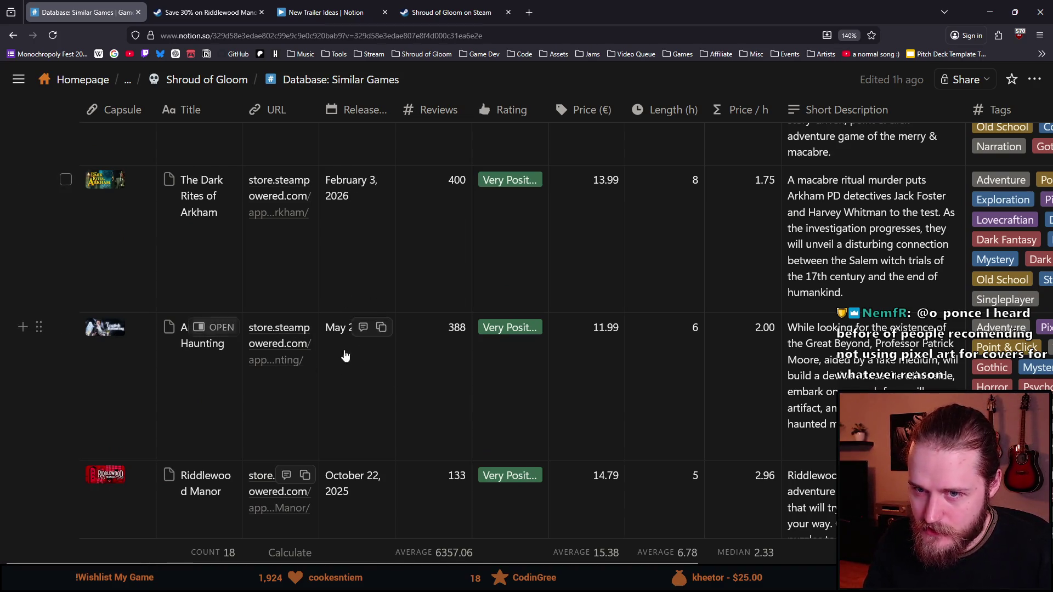
scroll(181, 327, "up", 2)
scroll(219, 329, "up", 3)
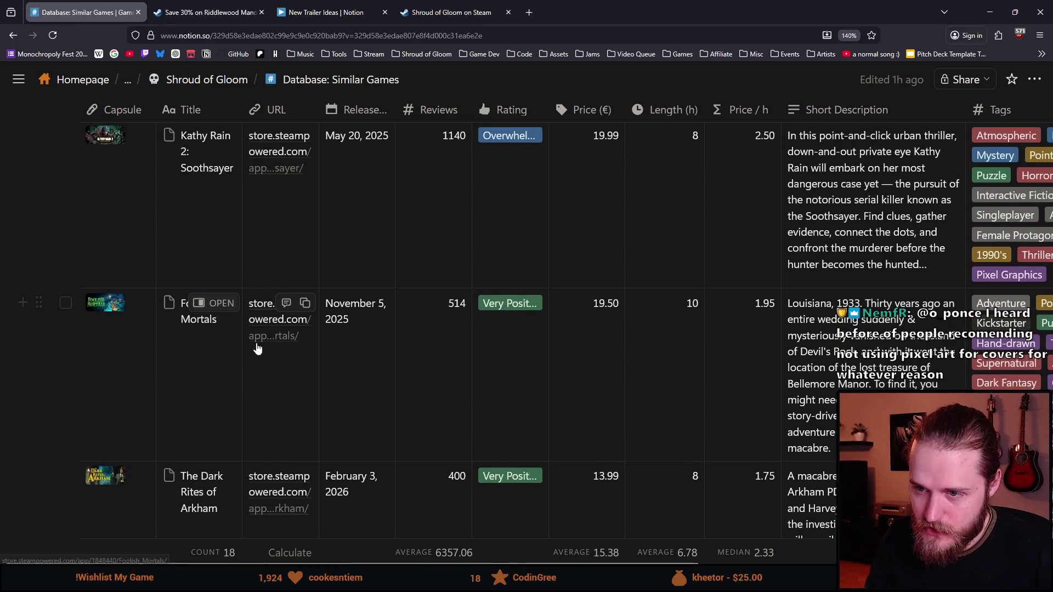
scroll(255, 341, "down", 3)
scroll(258, 324, "up", 3)
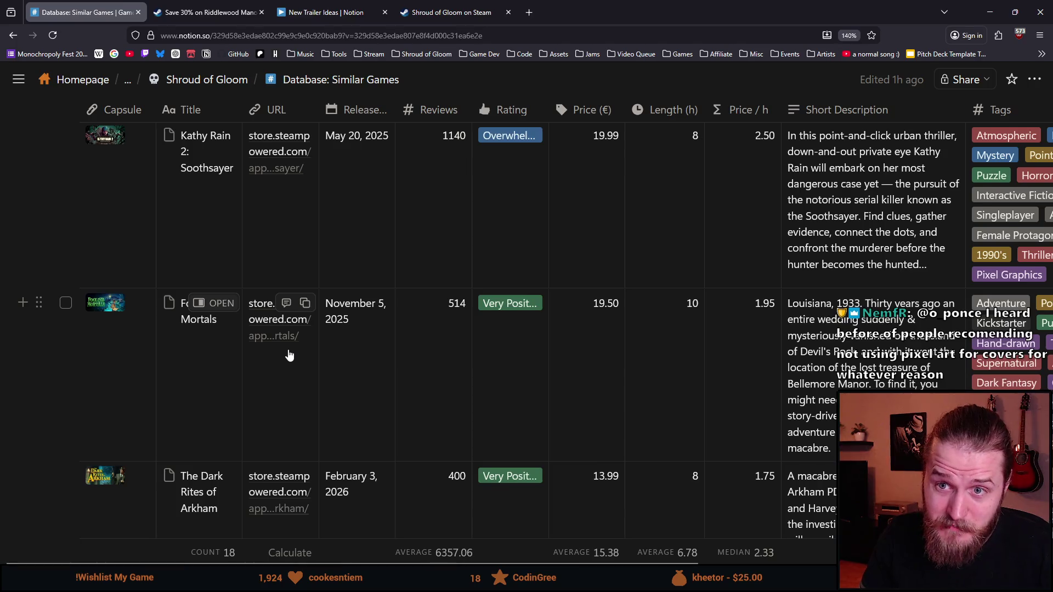
scroll(288, 354, "up", 2)
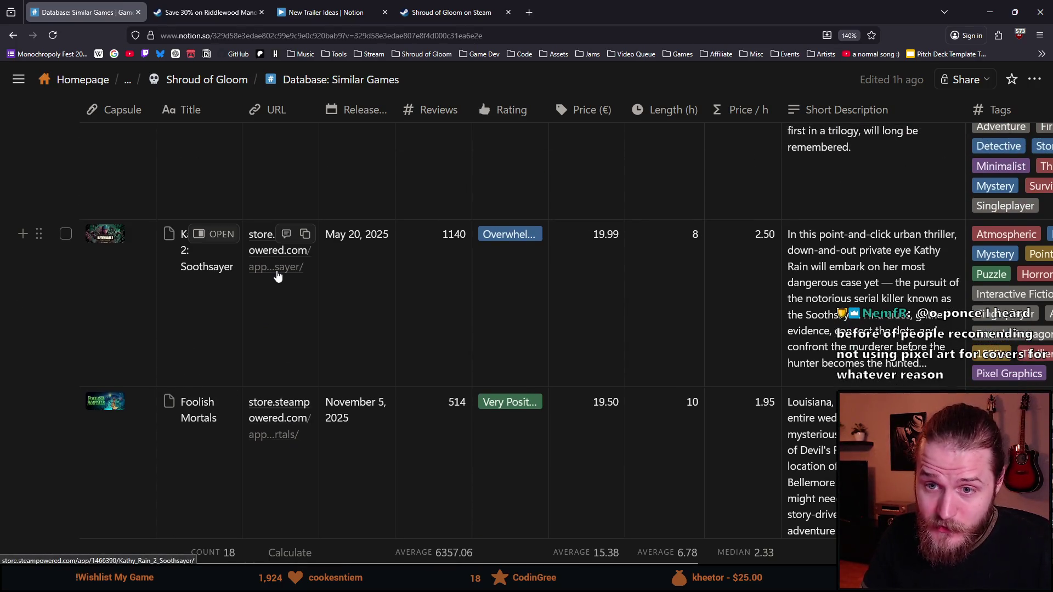
left_click(278, 269)
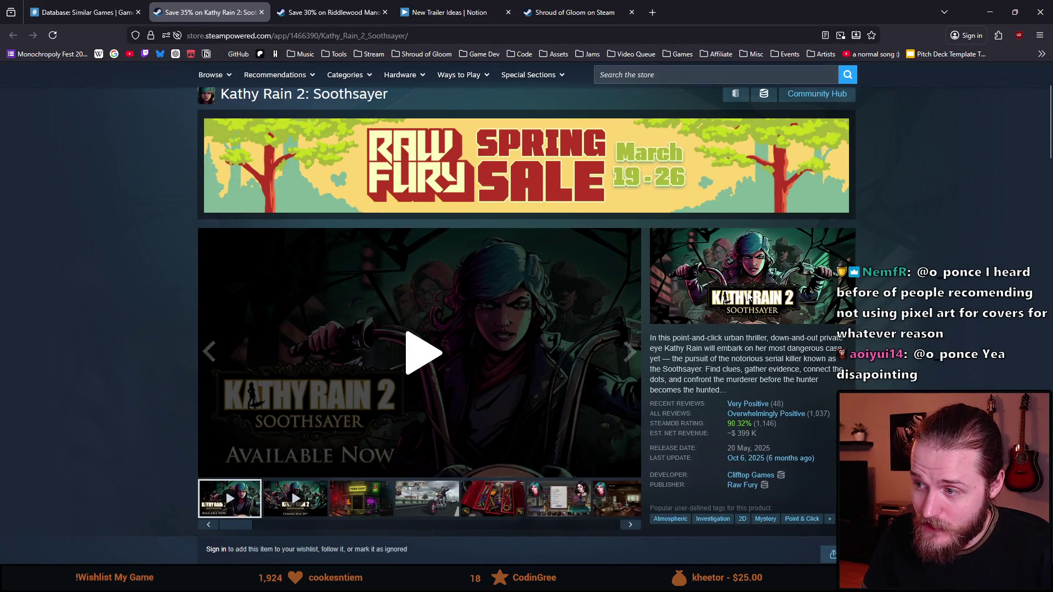
- Step through Kathy Rain 2's media to its motorcycle screenshot
left_click(630, 352)
left_click(630, 352)
left_click(631, 352)
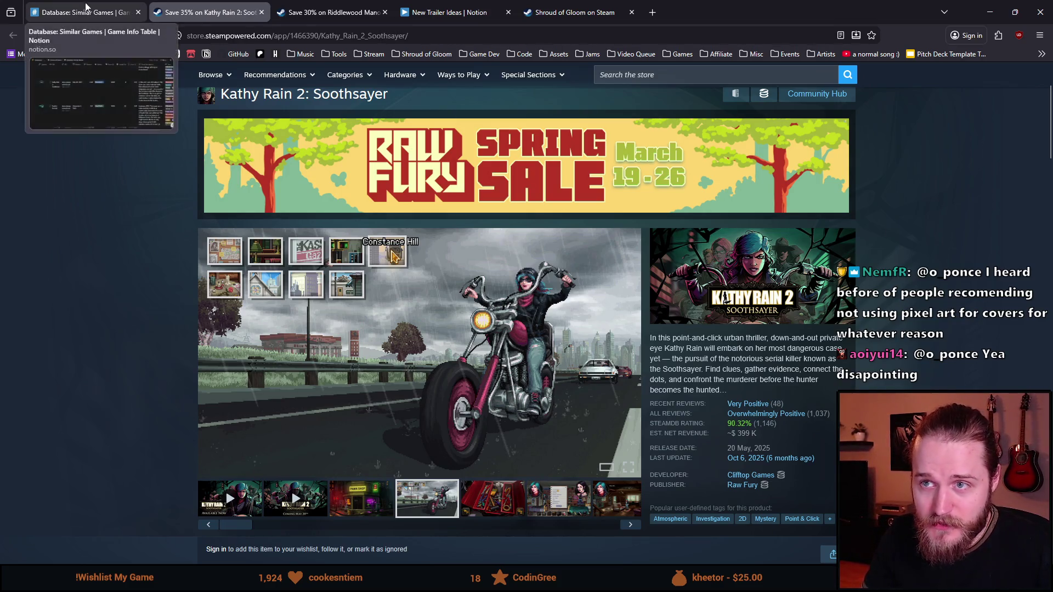
scroll(603, 110, "up", 2)
- Open the Shroud of Gloom store page from its bookmark folder, then go back to the Similar Games database
left_click(426, 54)
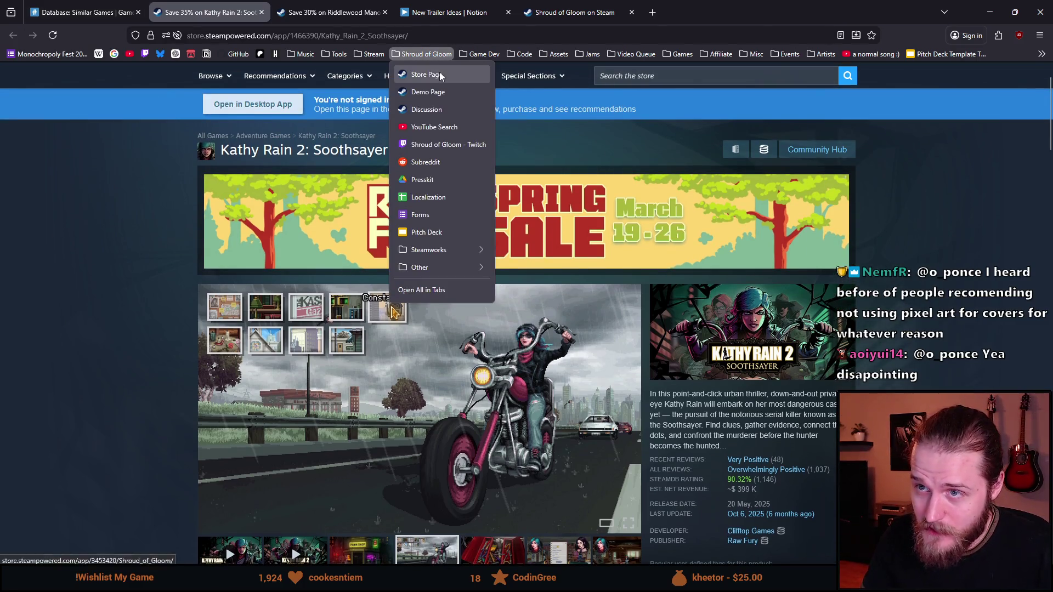
left_click(439, 71)
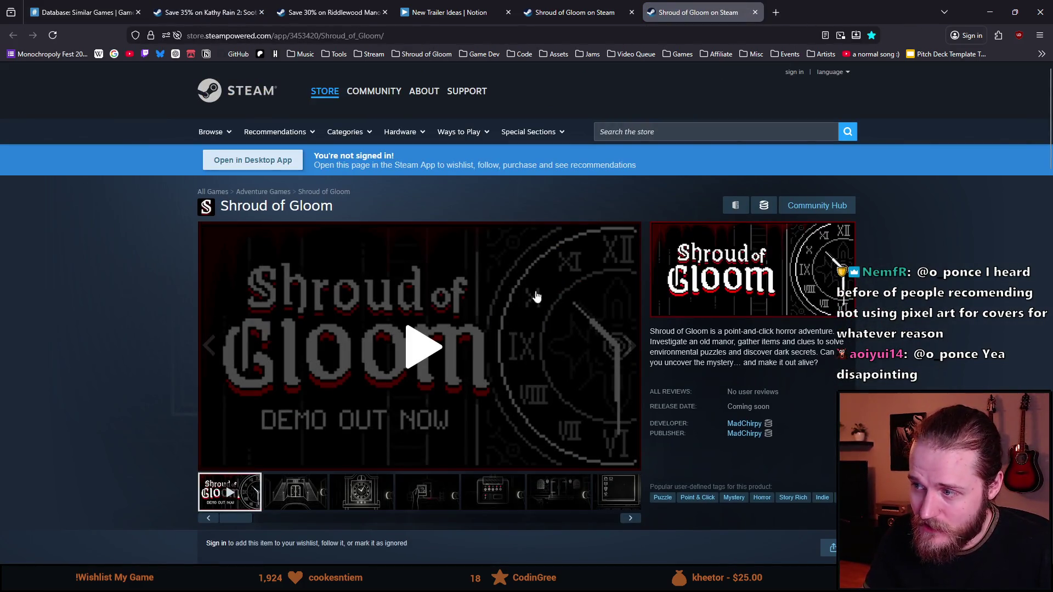
left_click(78, 6)
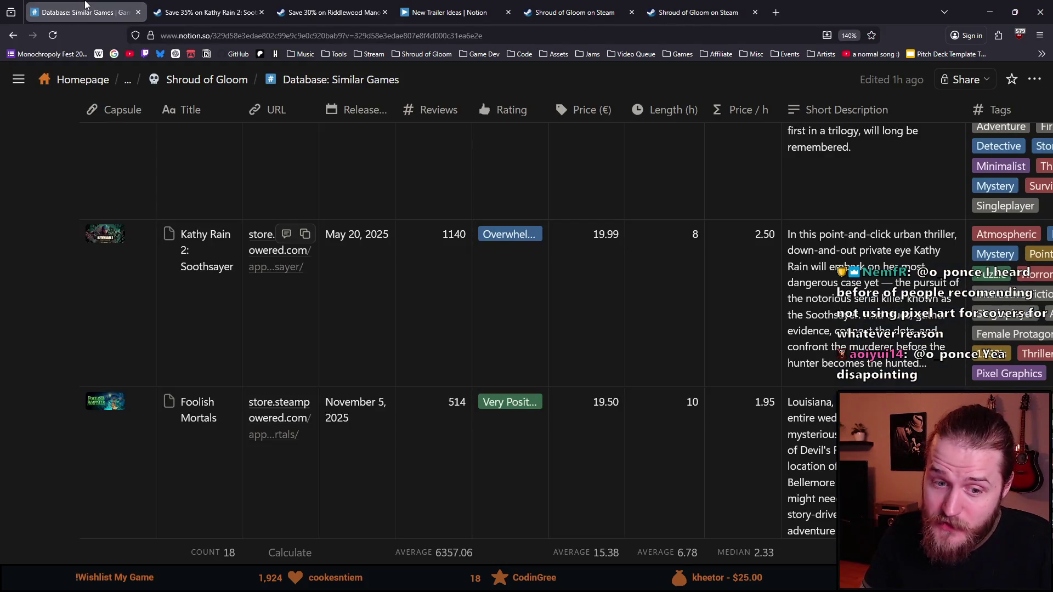
- Scroll the Similar Games table up to The Drifter and open its Steam store link
scroll(318, 409, "up", 4)
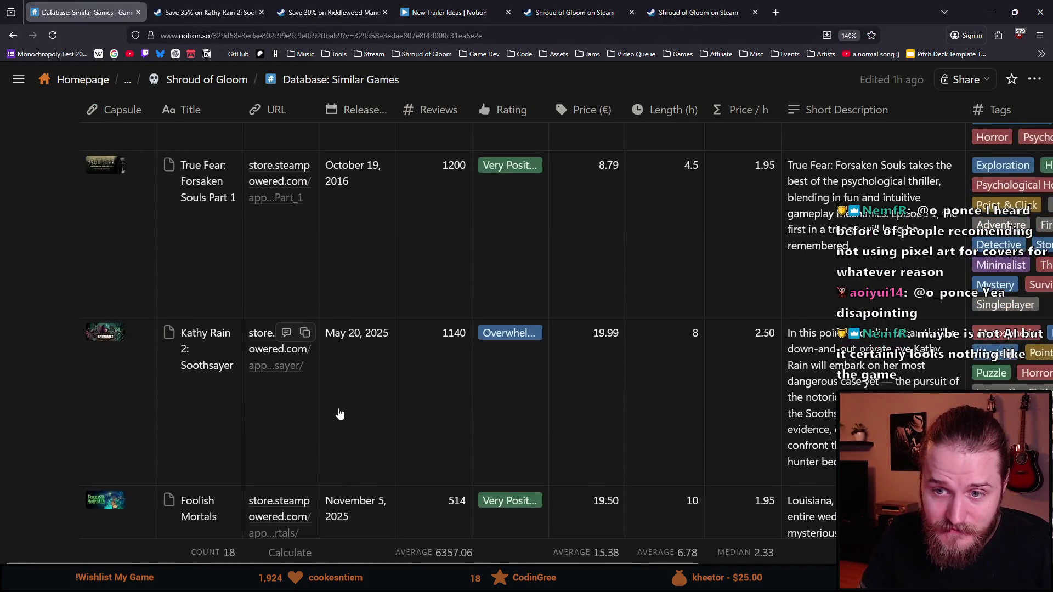
scroll(305, 412, "up", 2)
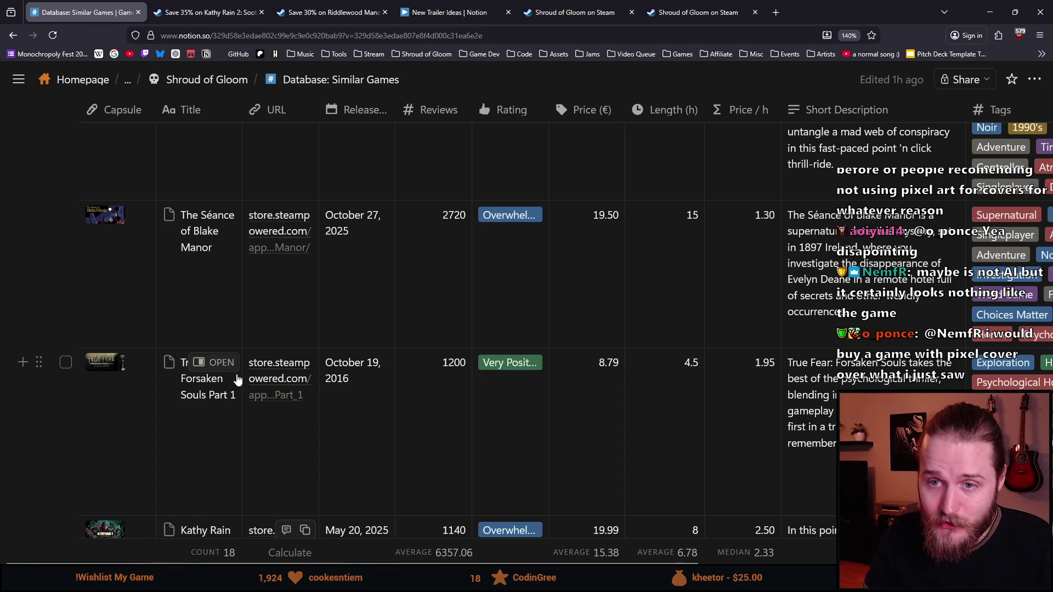
scroll(237, 379, "up", 3)
scroll(278, 405, "down", 1)
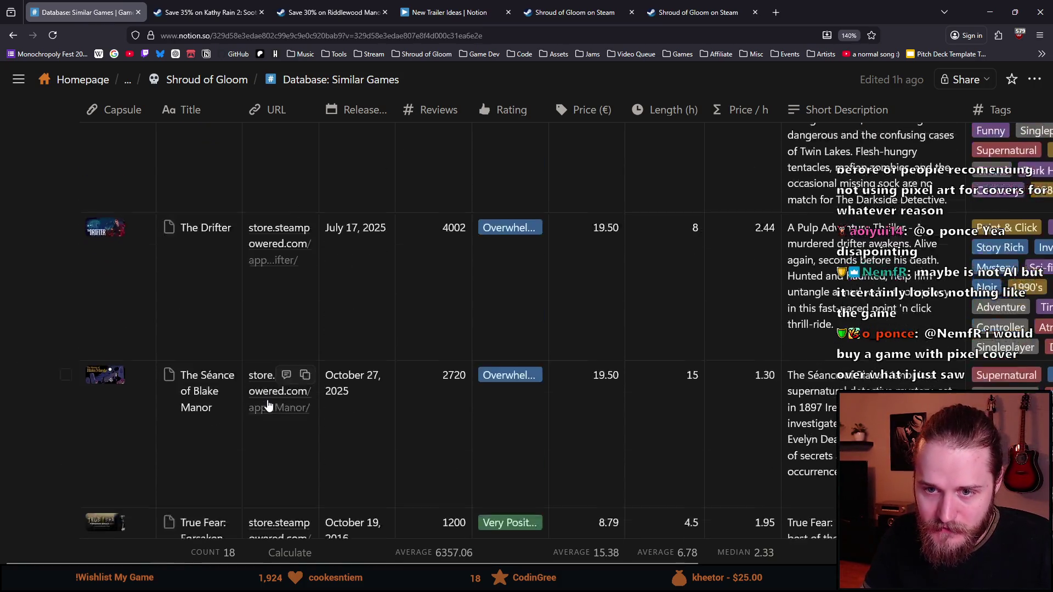
scroll(271, 330, "up", 1)
left_click(270, 296)
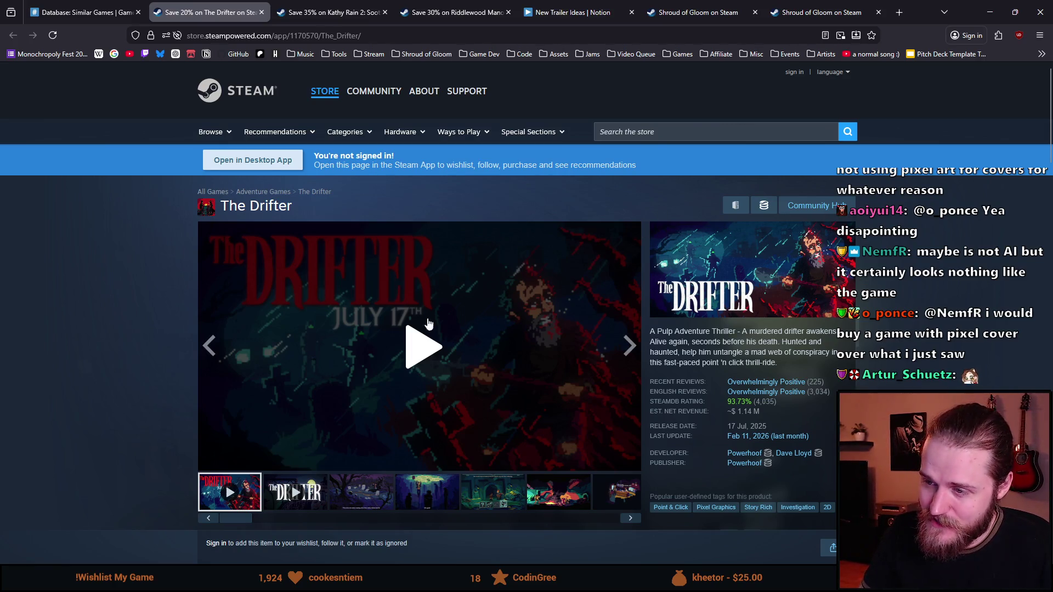
- Browse The Drifter's screenshots, including the lamp-lit pixel-art one, then switch to Shroud of Gloom's page
scroll(647, 366, "down", 1)
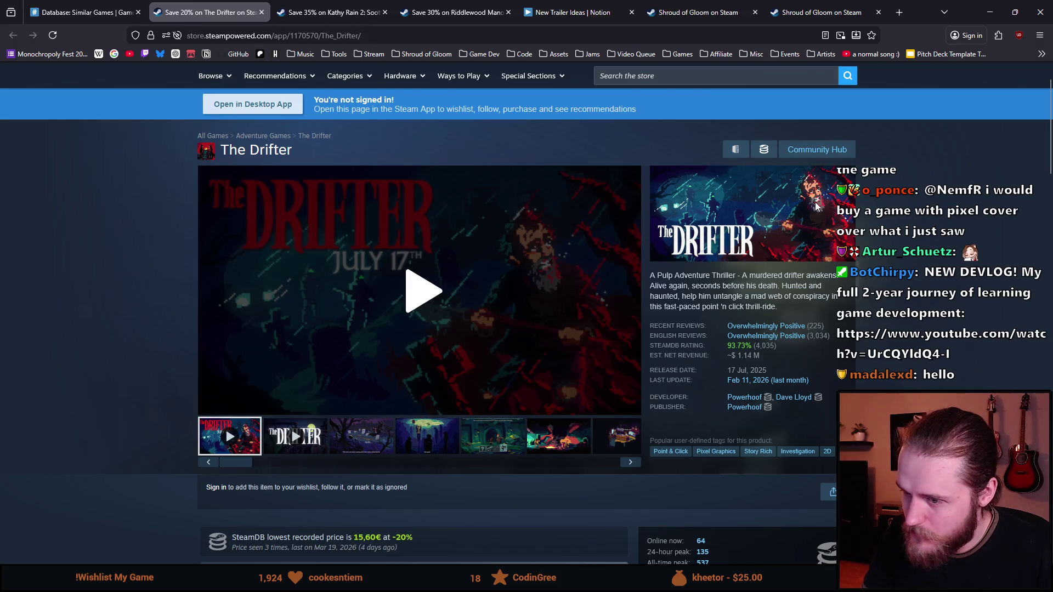
left_click(412, 447)
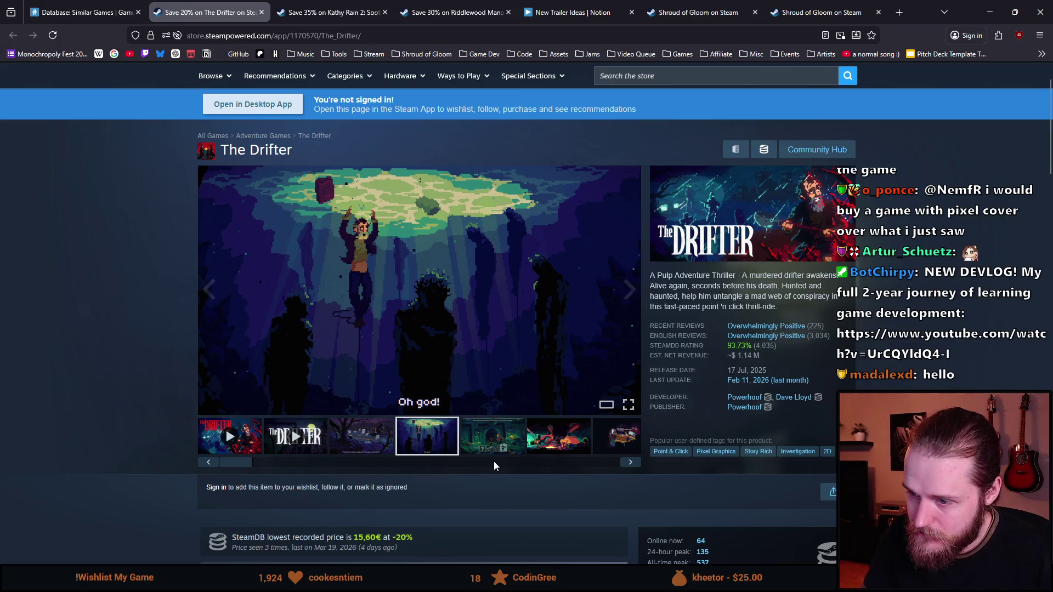
left_click(478, 448)
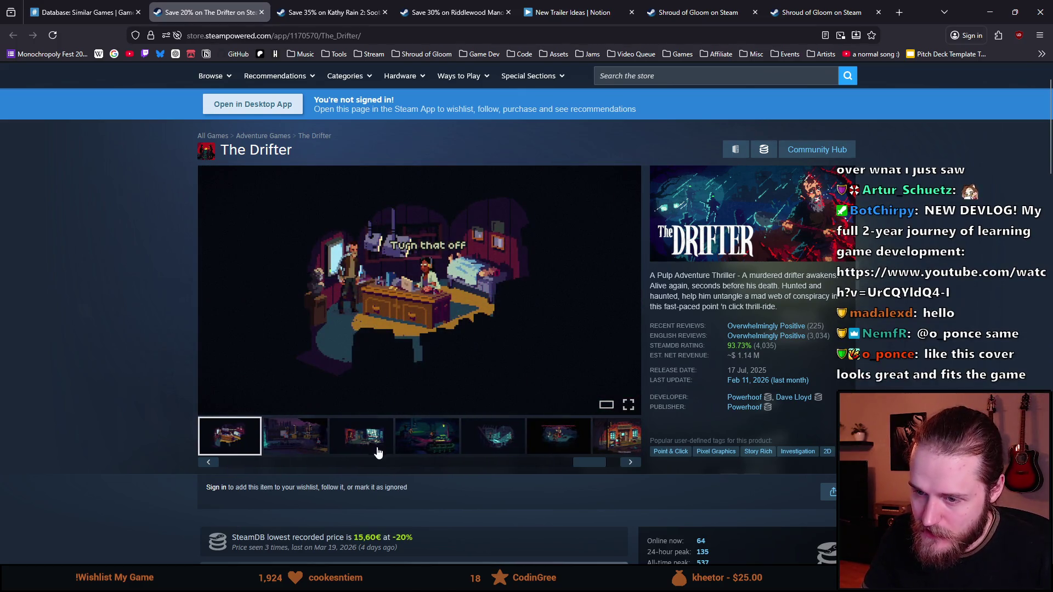
left_click(360, 441)
left_click(437, 437)
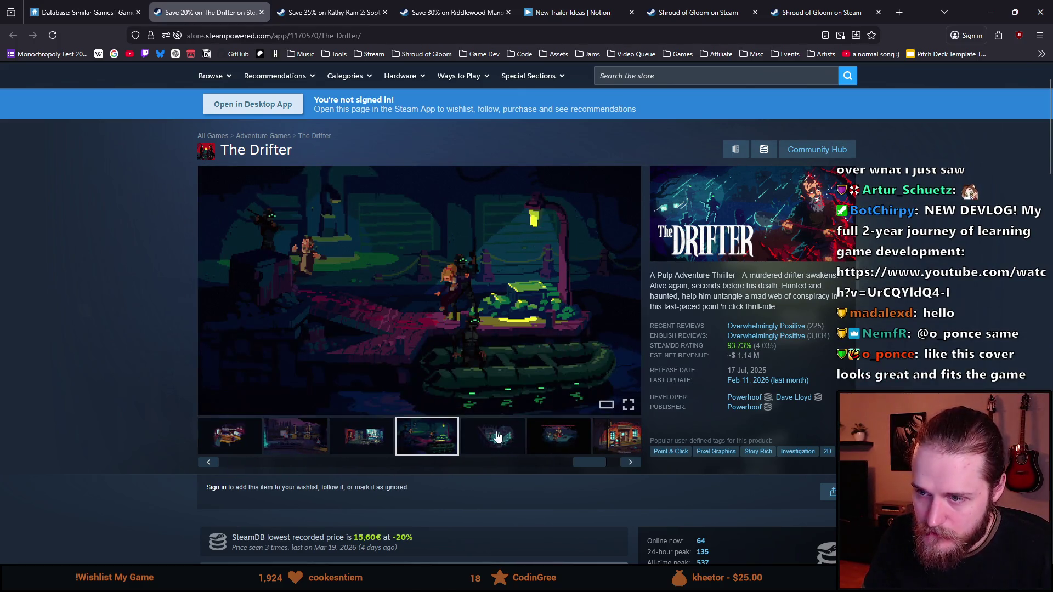
left_click(520, 442)
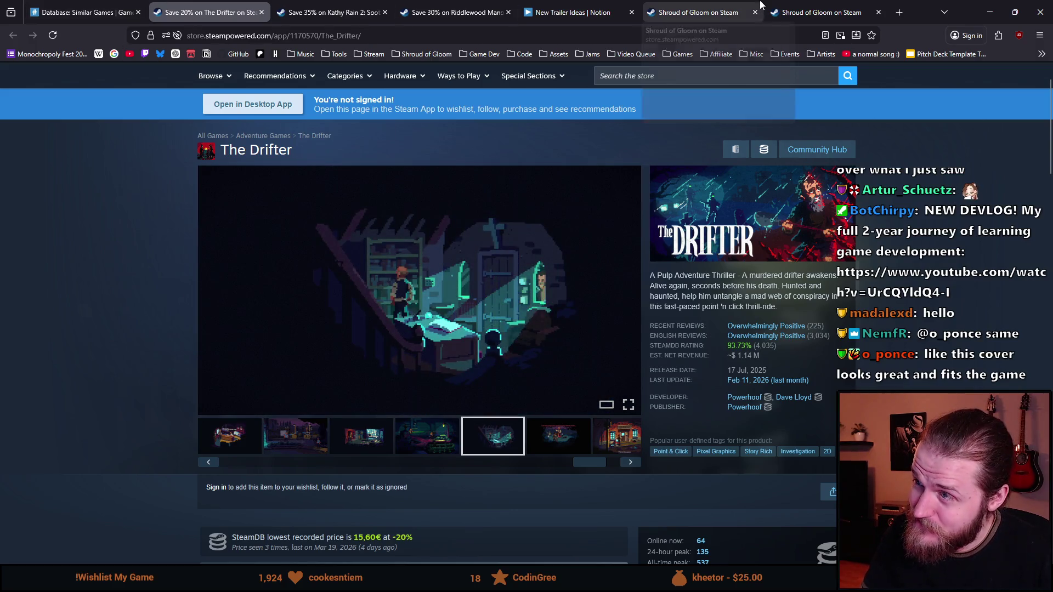
left_click(694, 12)
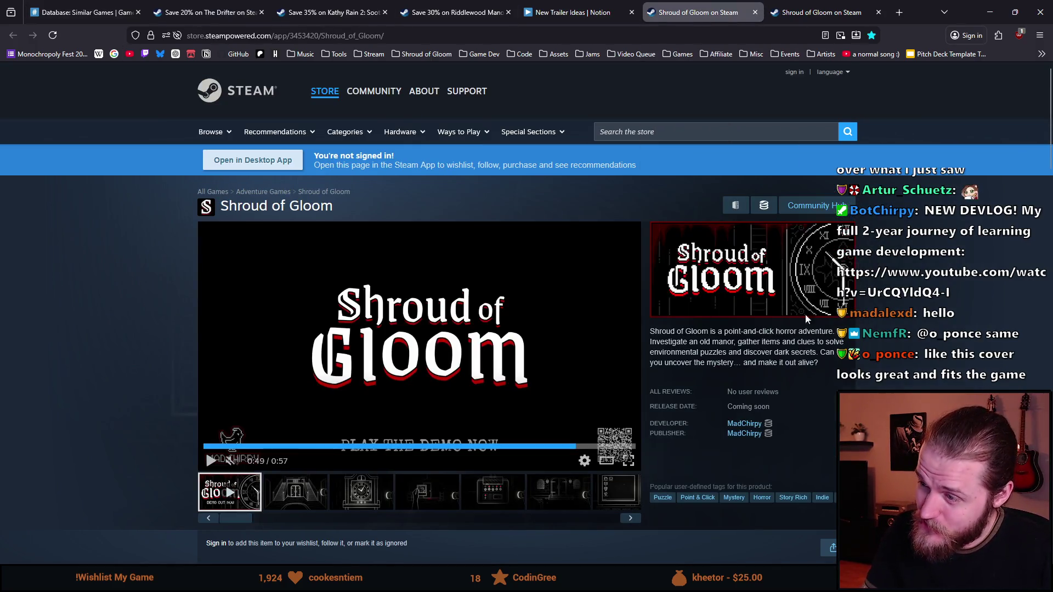
- View Shroud of Gloom's clock screenshot, then return to the Similar Games database
left_click(379, 503)
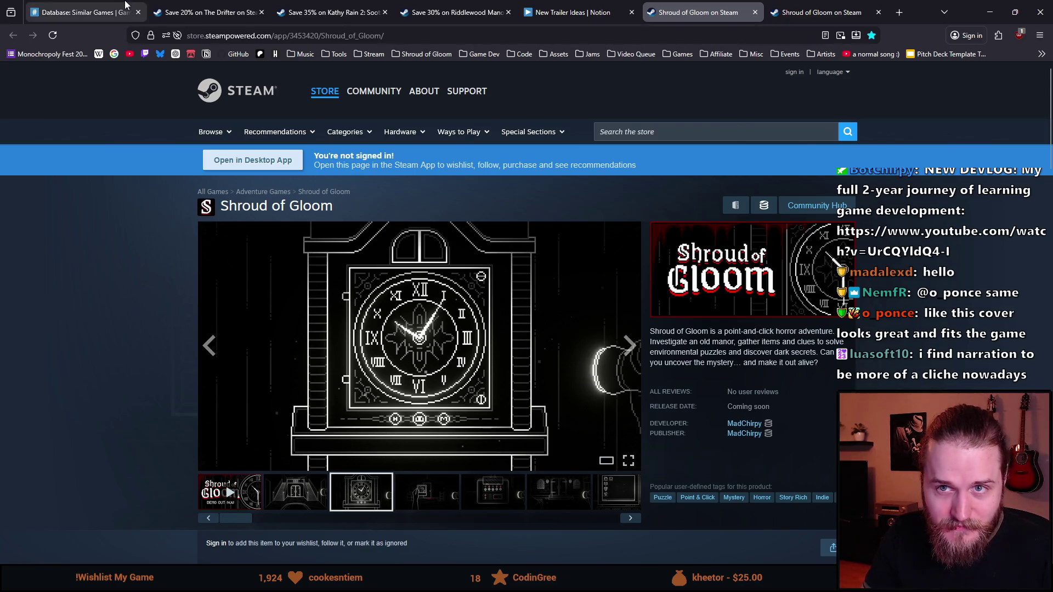
left_click(125, 5)
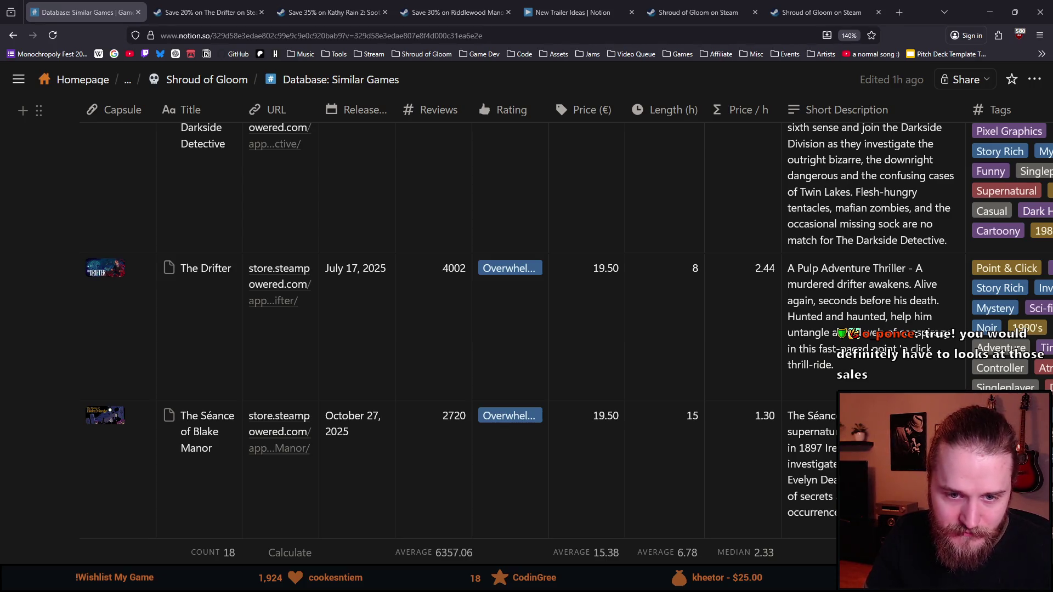
- Glance at the Kathy Rain 2 and Riddlewood Manor pages before returning to Shroud of Gloom
left_click(340, 12)
left_click(448, 6)
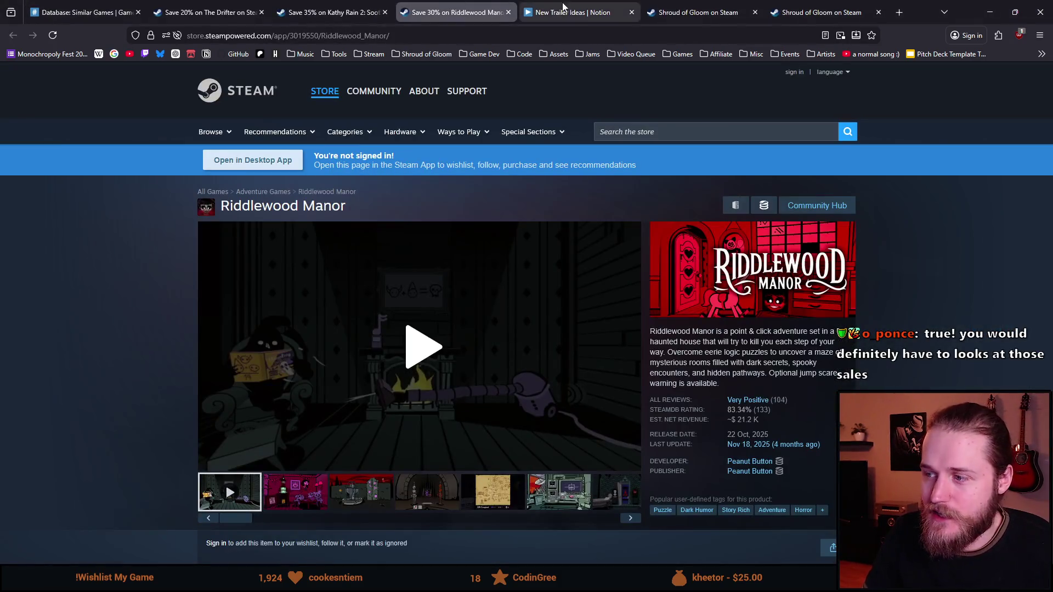
left_click(713, 12)
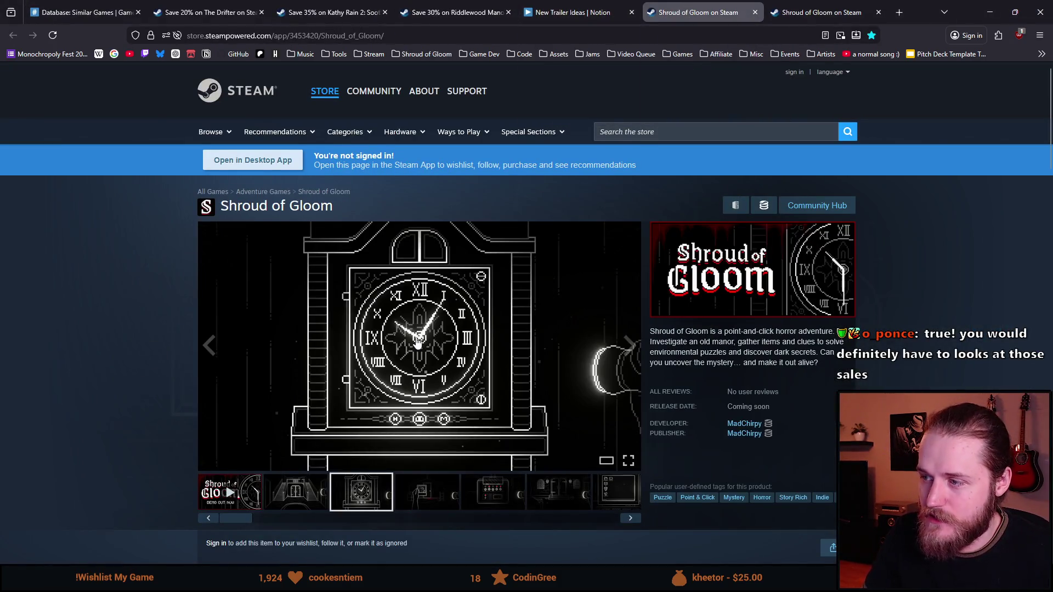
- View Shroud of Gloom's photo, electrical panel and manor doors screenshots
scroll(417, 406, "down", 2)
left_click(426, 437)
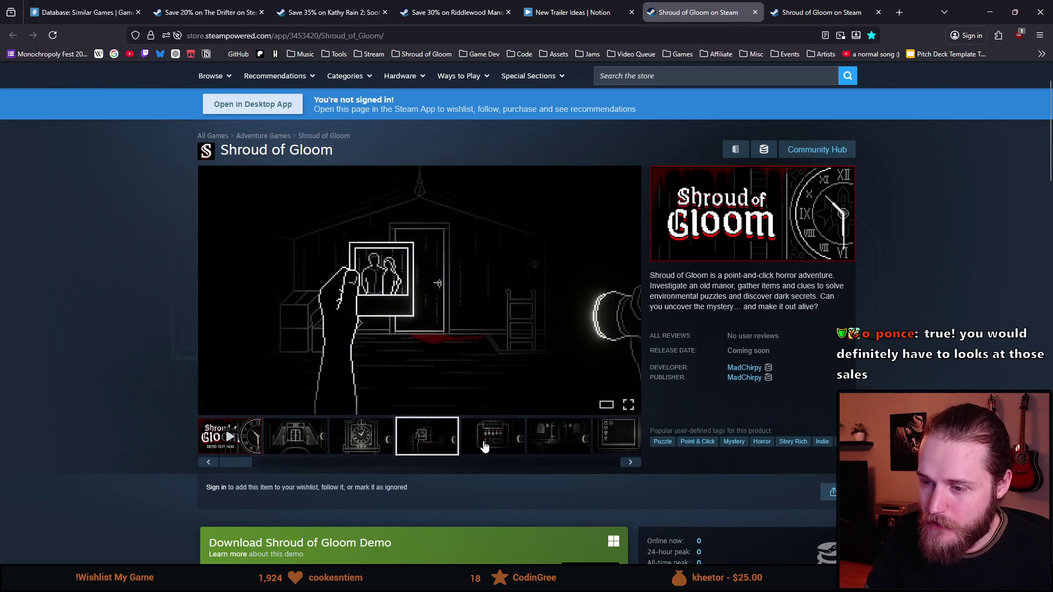
left_click(513, 442)
left_click(565, 450)
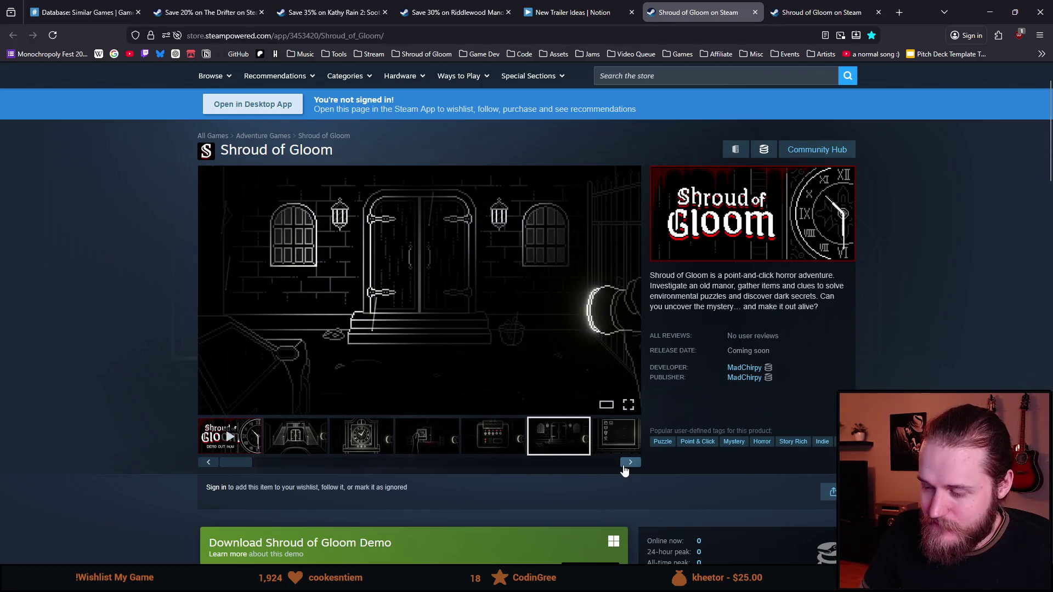
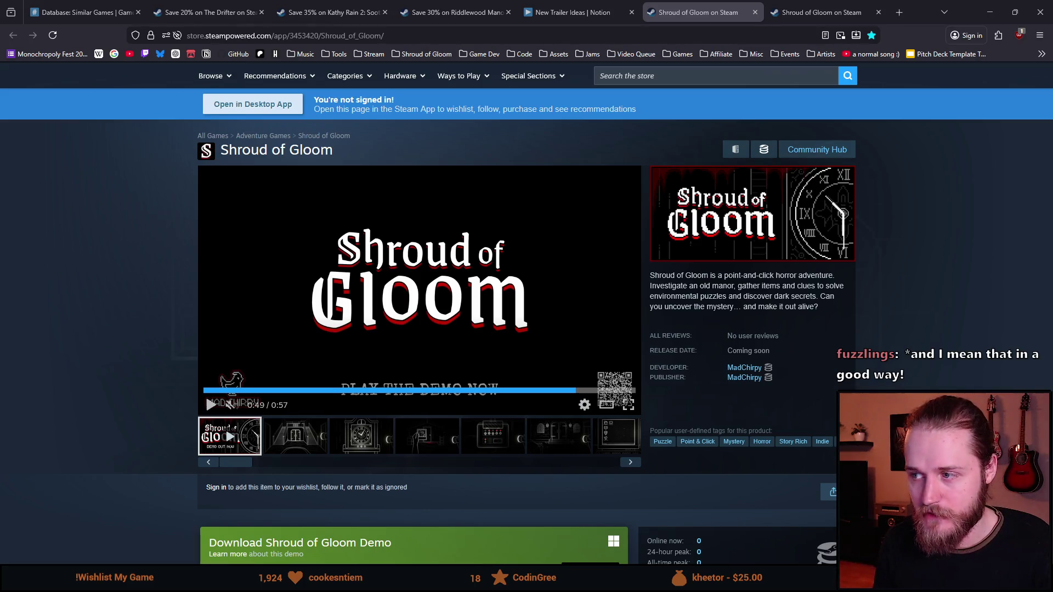
- Switch to the Steam Assets Version2 folder and scroll through its 23 capsule images
key("alt+Tab")
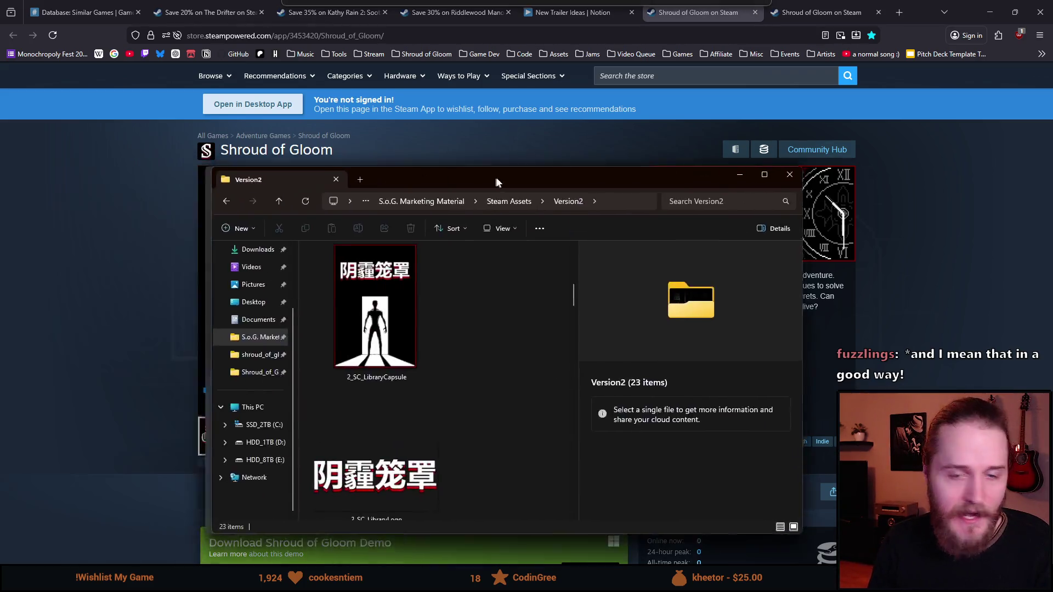
scroll(428, 321, "down", 4)
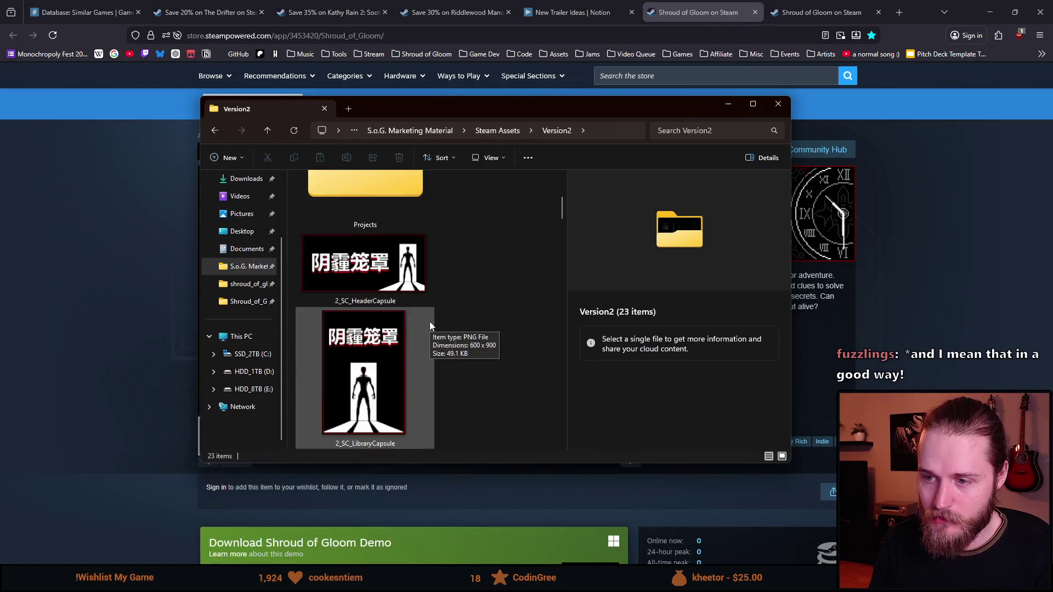
scroll(410, 311, "down", 6)
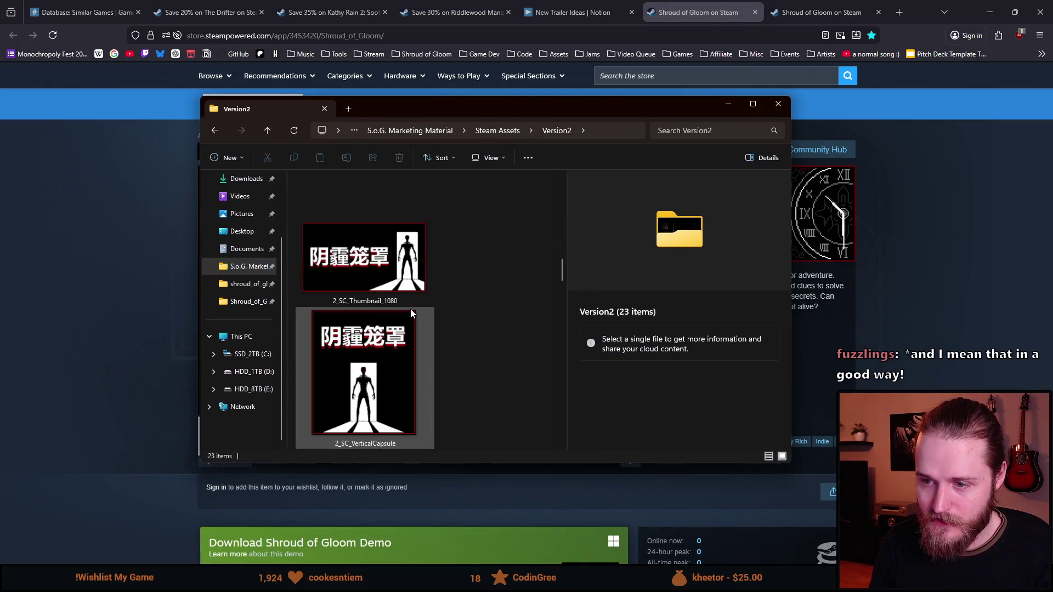
- Open HeaderCapsule.png full-size in Photos, zooming in and back out to inspect it
double_click(408, 299)
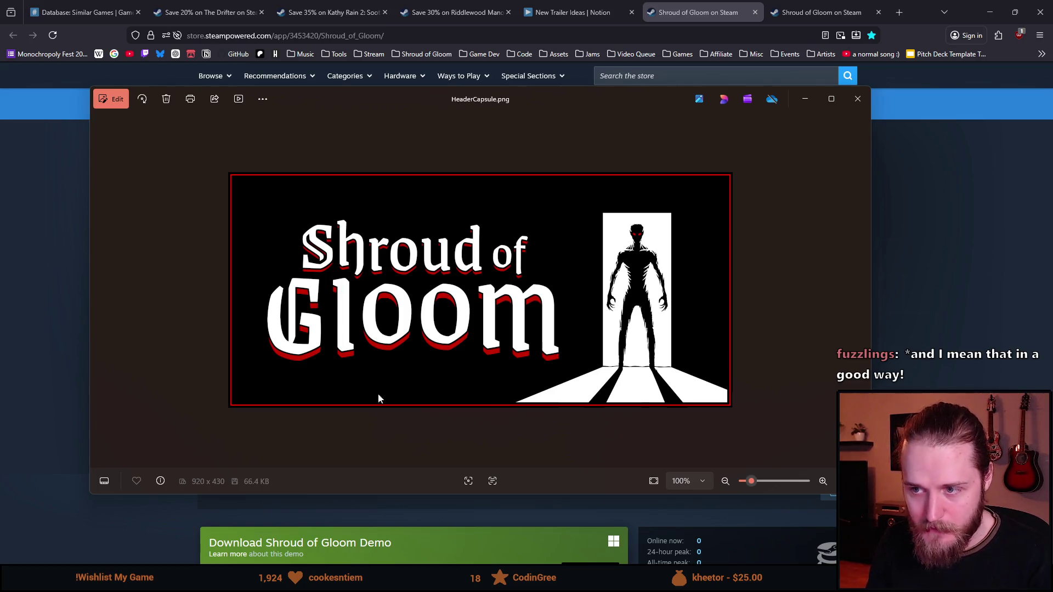
scroll(362, 262, "up", 1)
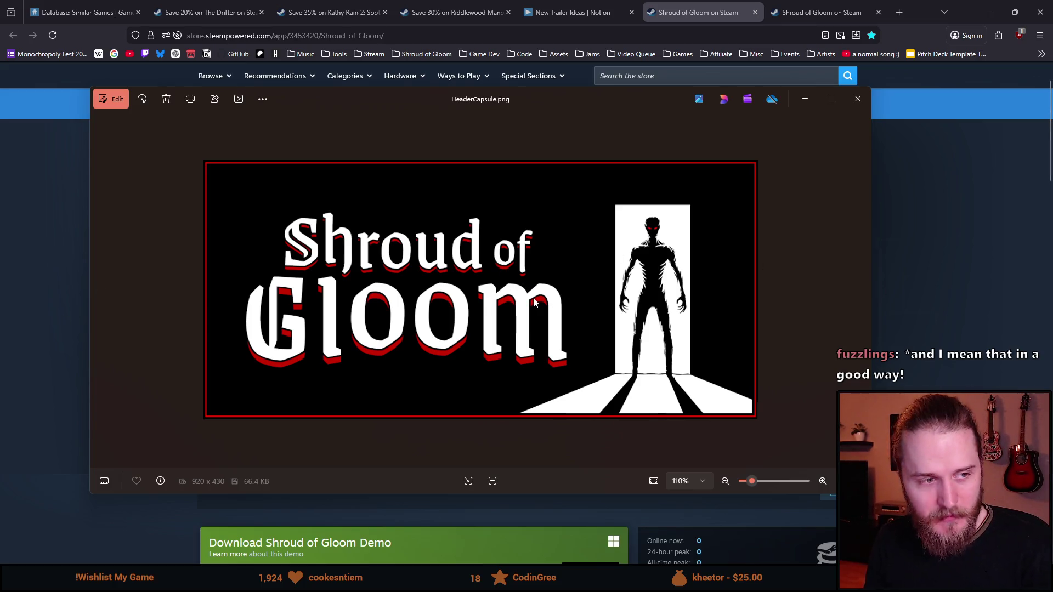
scroll(538, 299, "down", 1)
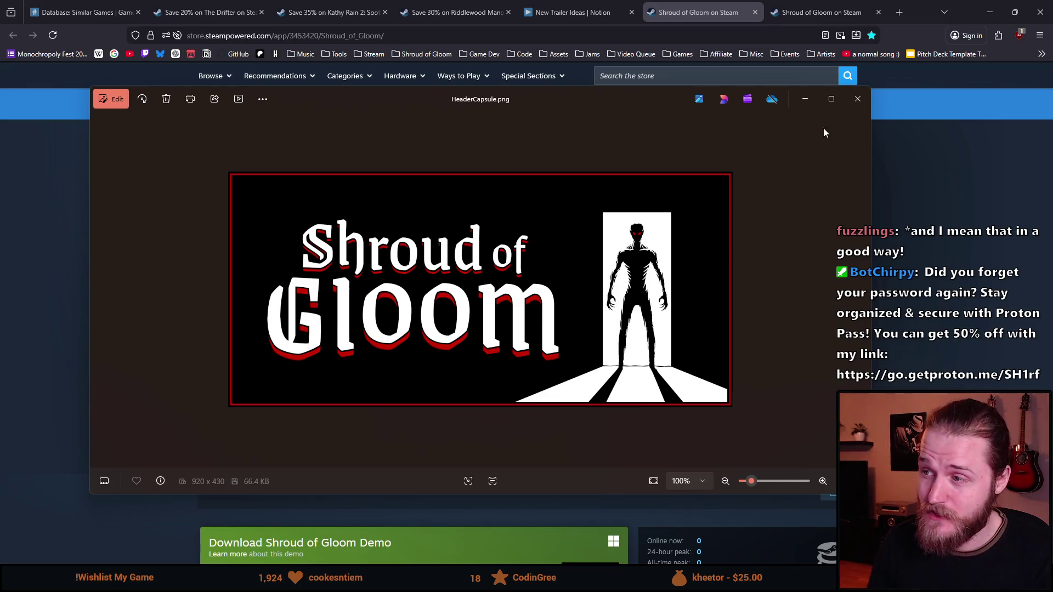
- Close the HeaderCapsule image and the Version2 folder window to reveal the Shroud of Gloom Steam page
left_click(858, 99)
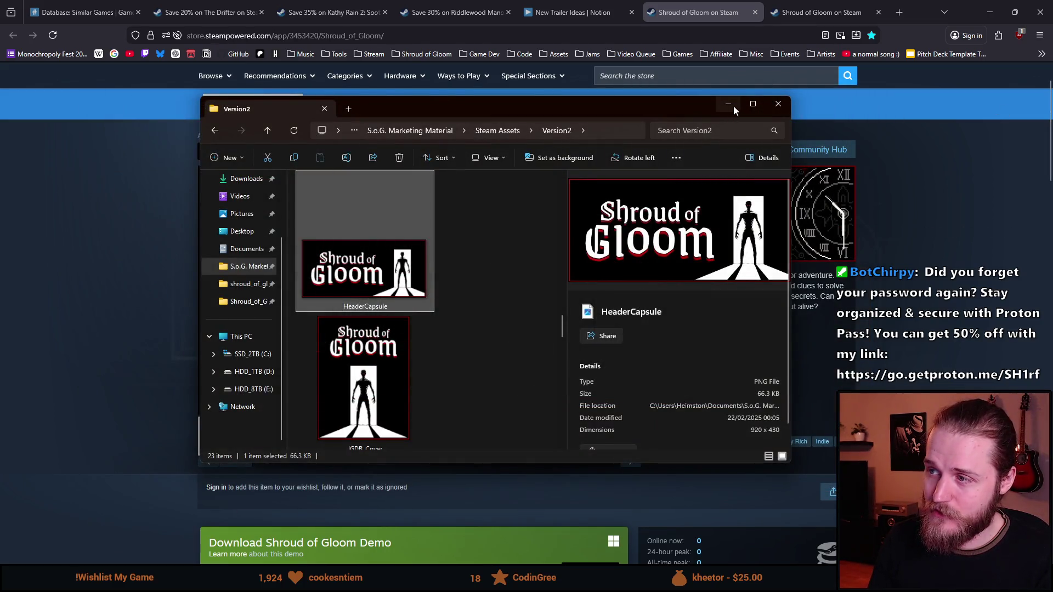
key("alt+F4")
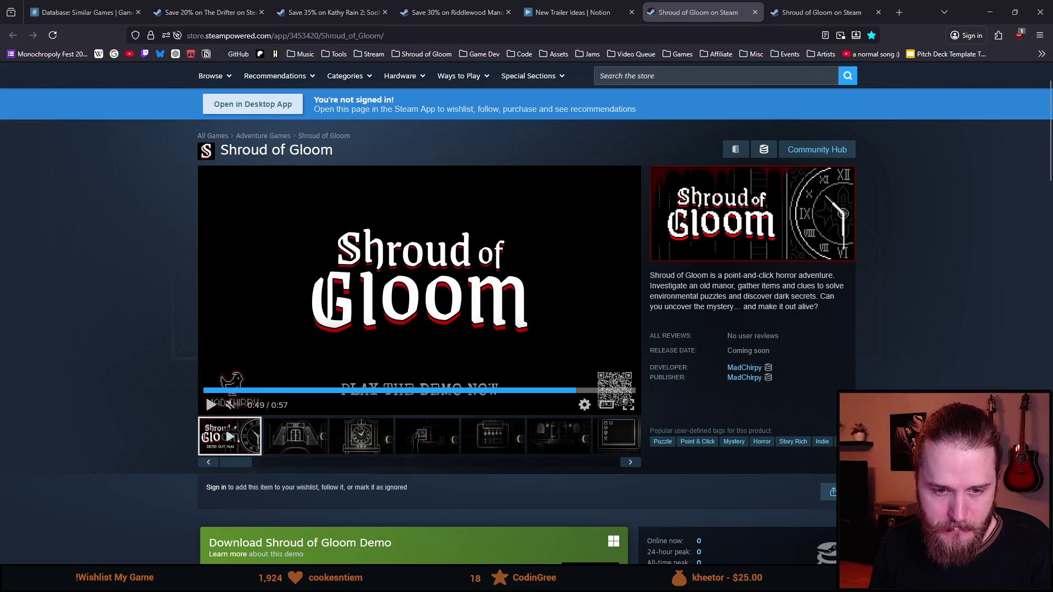
- Scroll through the Notion Similar Games database table
left_click(106, 8)
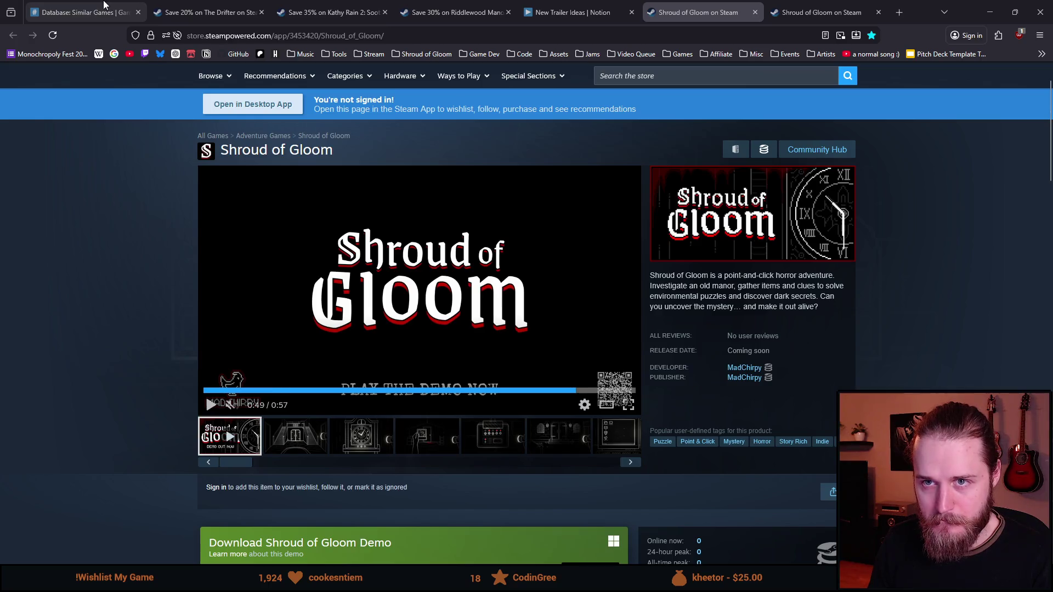
scroll(184, 287, "down", 10)
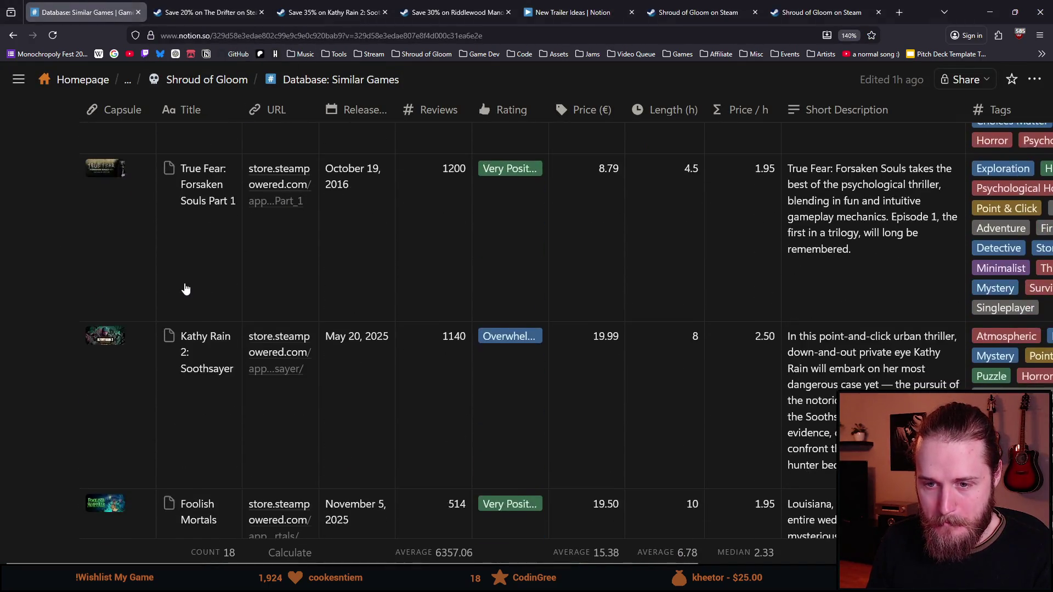
scroll(187, 287, "down", 6)
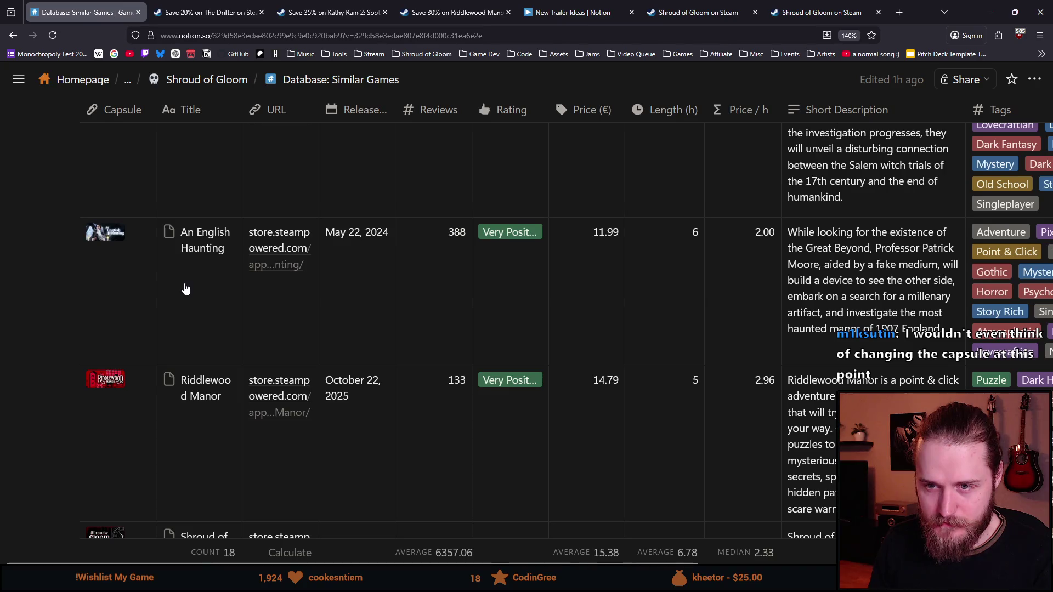
scroll(207, 346, "down", 3)
scroll(209, 348, "up", 5)
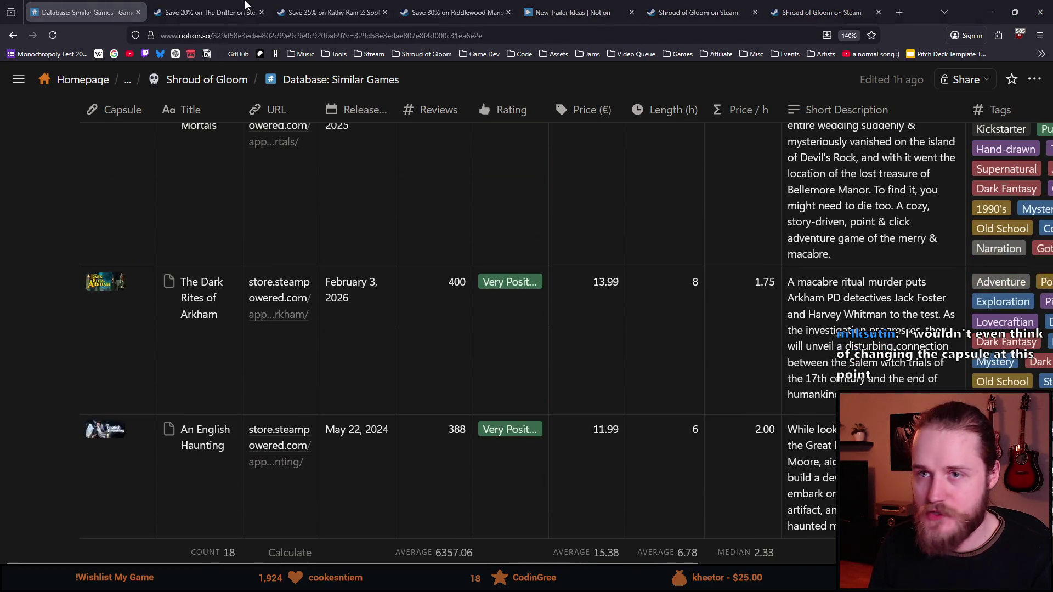
- Move through The Drifter and Kathy Rain 2 tabs to the Riddlewood Manor Steam page
left_click(250, 11)
left_click(293, 7)
left_click(455, 12)
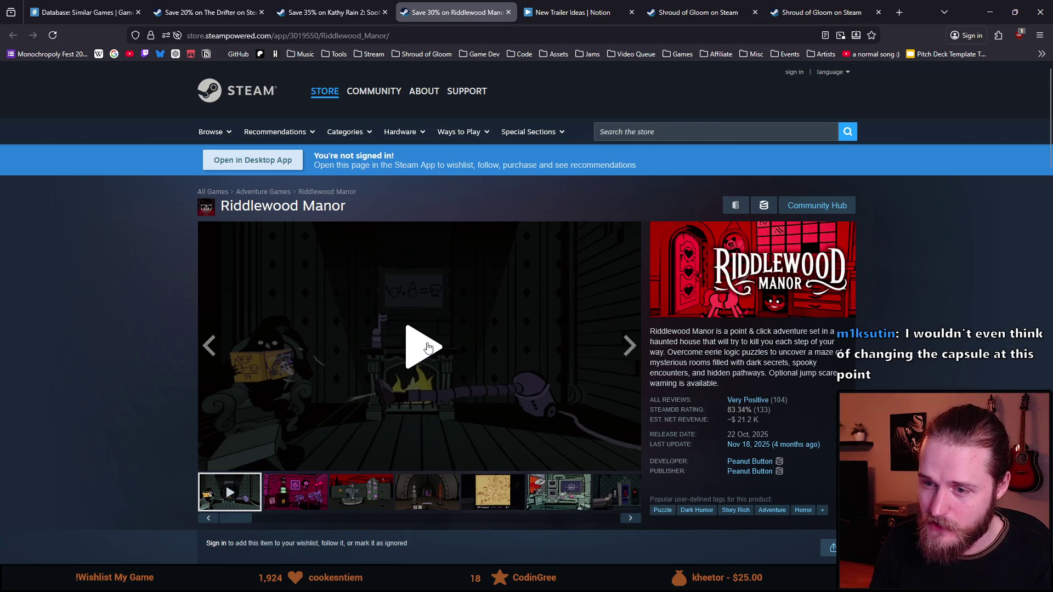
- Start the Riddlewood Manor trailer and switch it to full screen
left_click(429, 348)
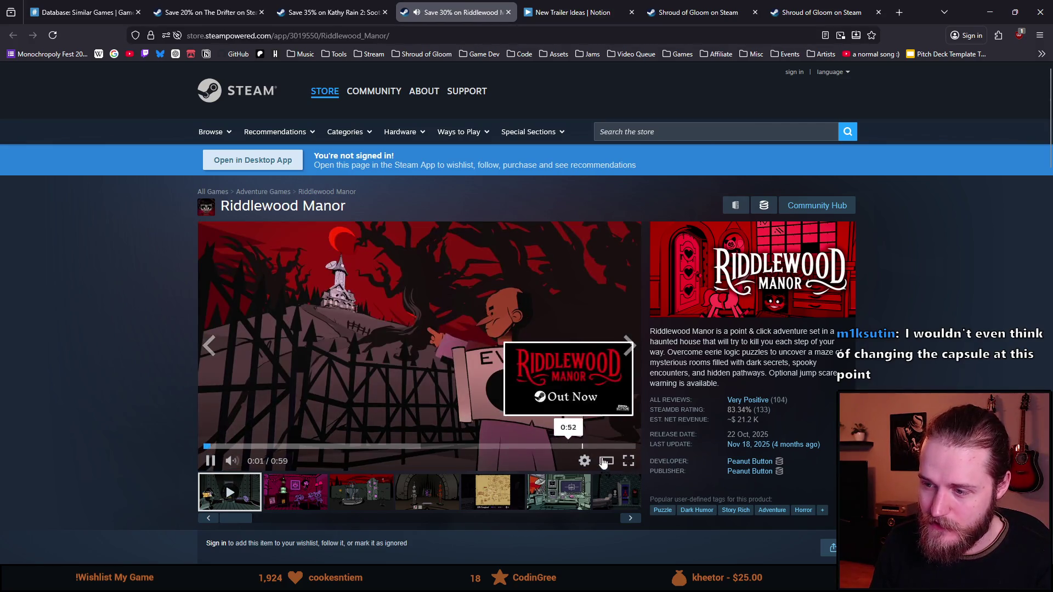
left_click(628, 461)
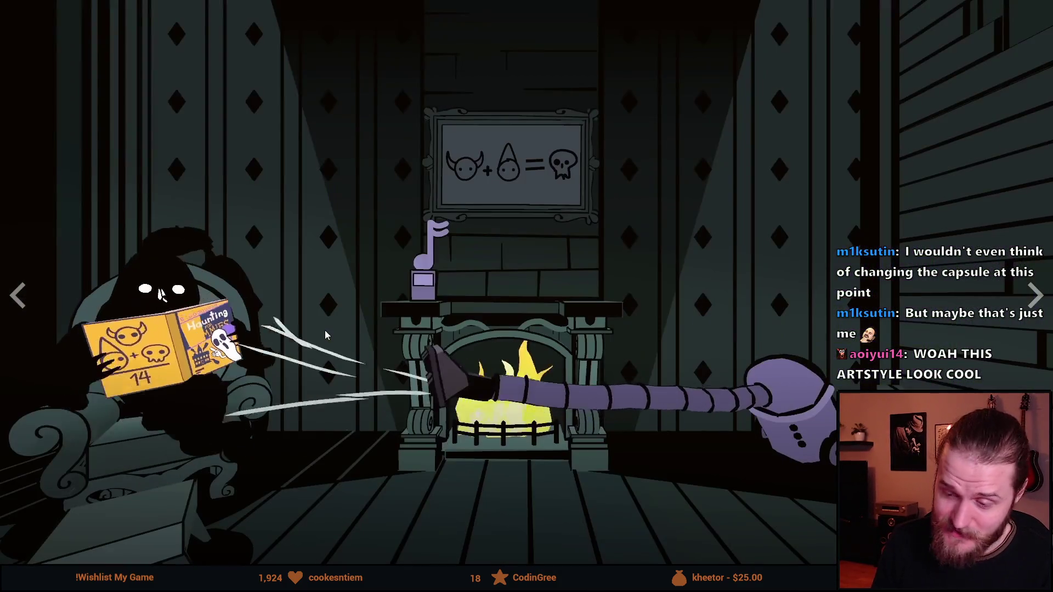
- Watch the Riddlewood Manor trailer to its 'Out Now' card, pausing at scenes, then exit full screen
left_click(345, 309)
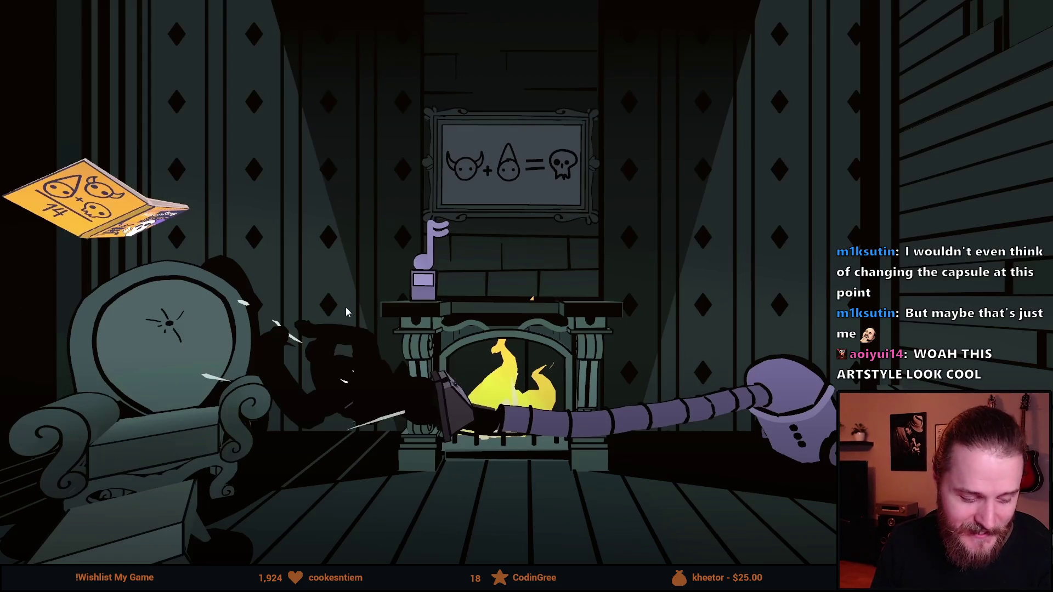
mouse_move(345, 311)
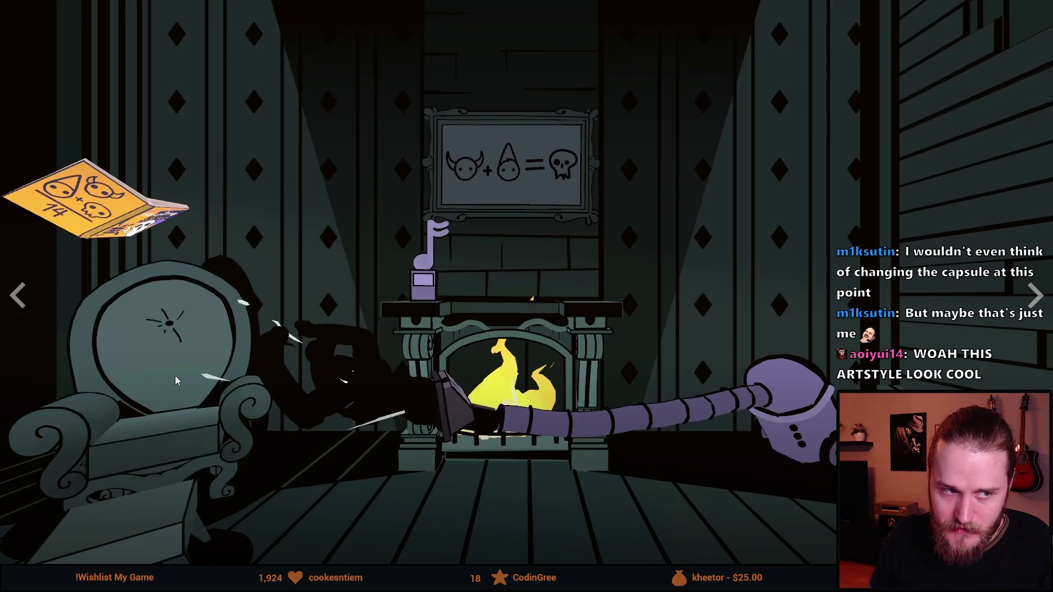
left_click(192, 332)
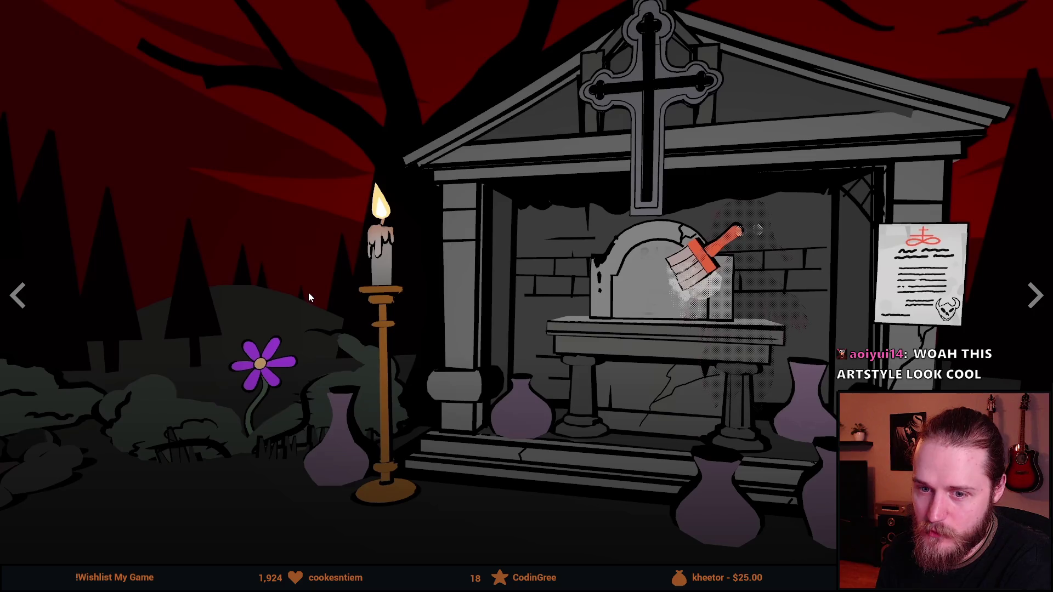
left_click(317, 276)
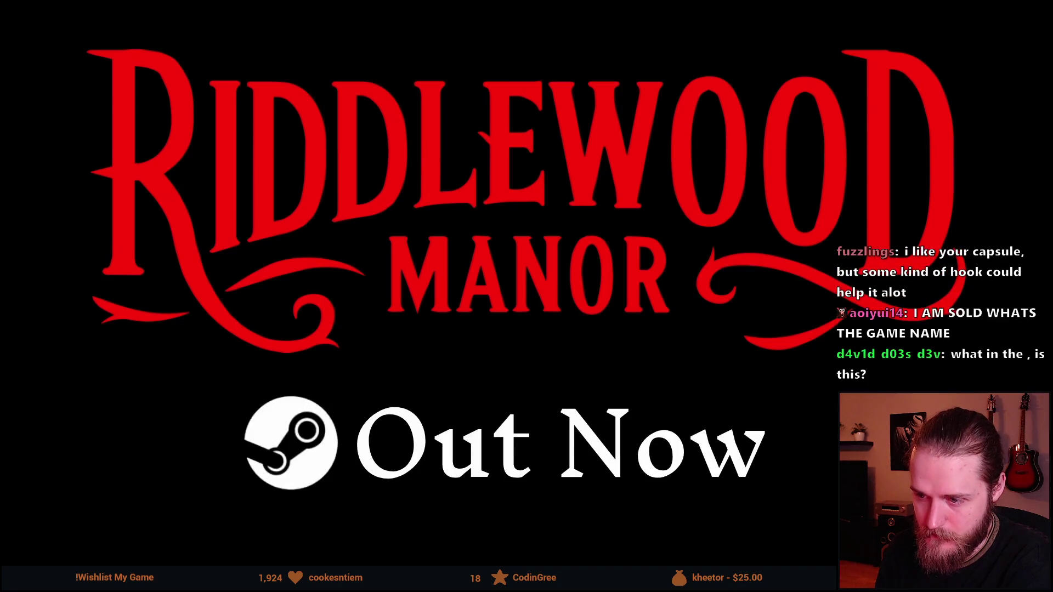
double_click(155, 228)
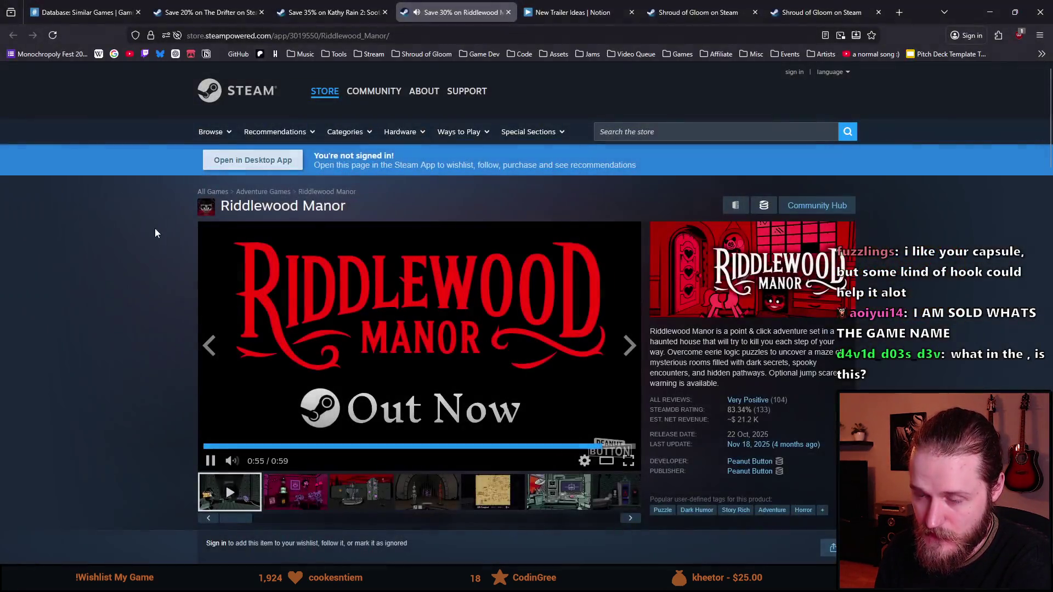
- Pause the Riddlewood Manor trailer near its end, then go to the Shroud of Gloom store page
left_click(271, 299)
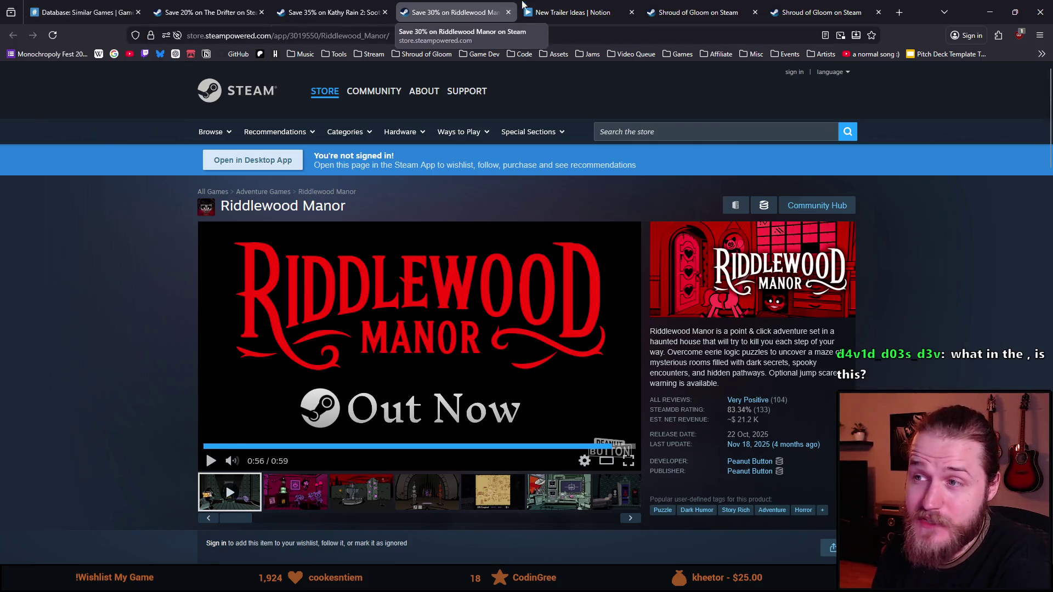
left_click(681, 13)
scroll(121, 235, "down", 2)
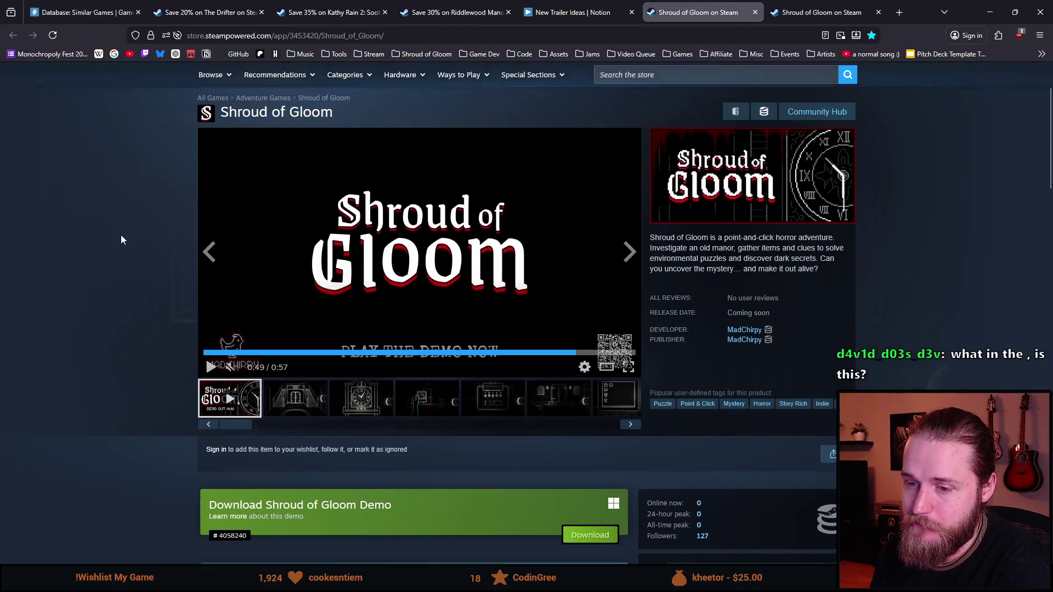
scroll(118, 252, "down", 1)
scroll(118, 251, "up", 1)
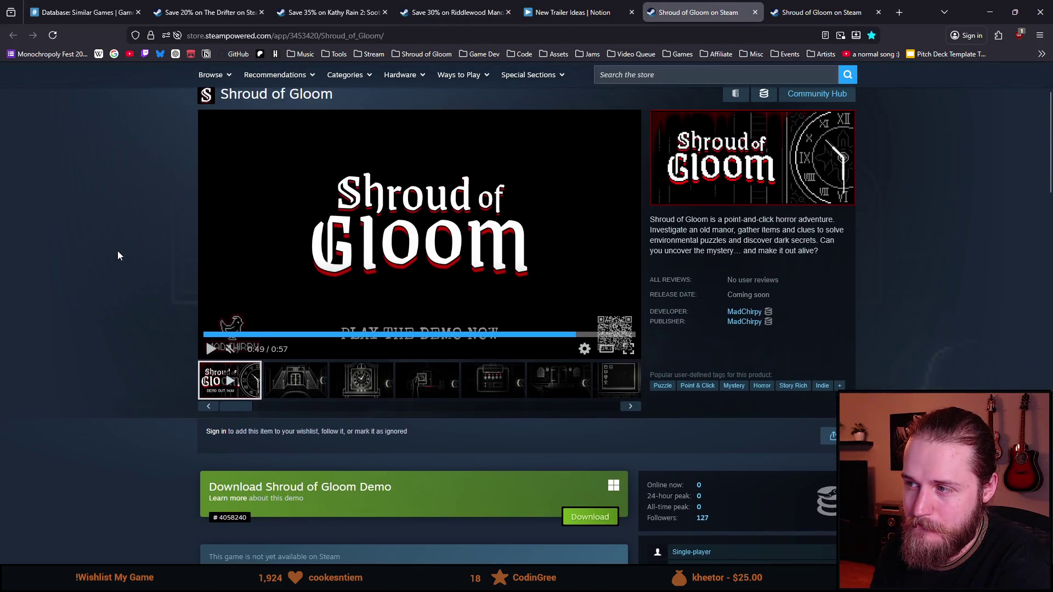
scroll(211, 321, "down", 10)
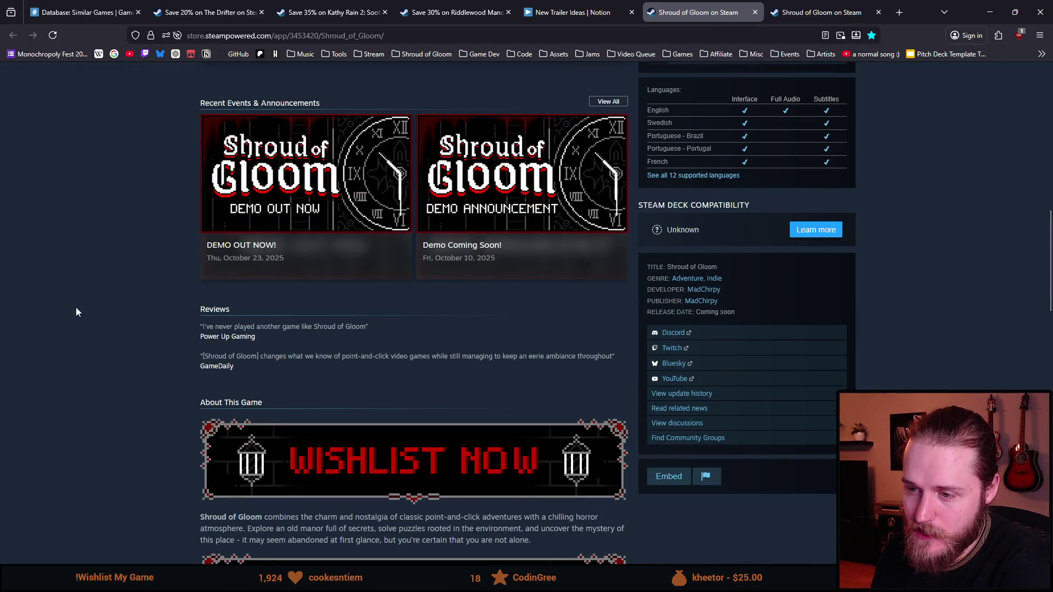
scroll(77, 311, "down", 8)
scroll(82, 310, "up", 14)
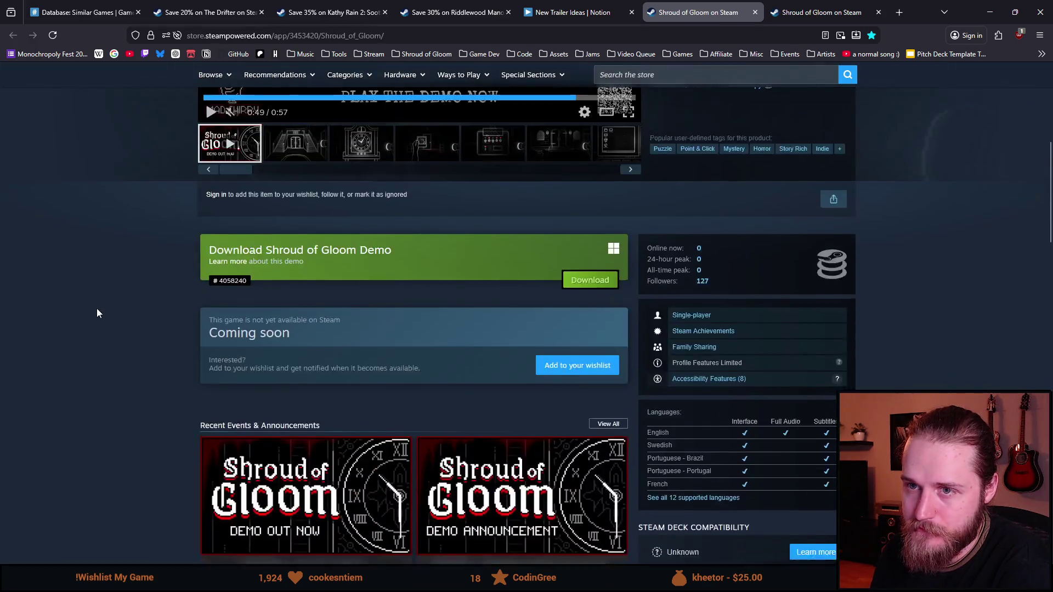
scroll(96, 308, "up", 6)
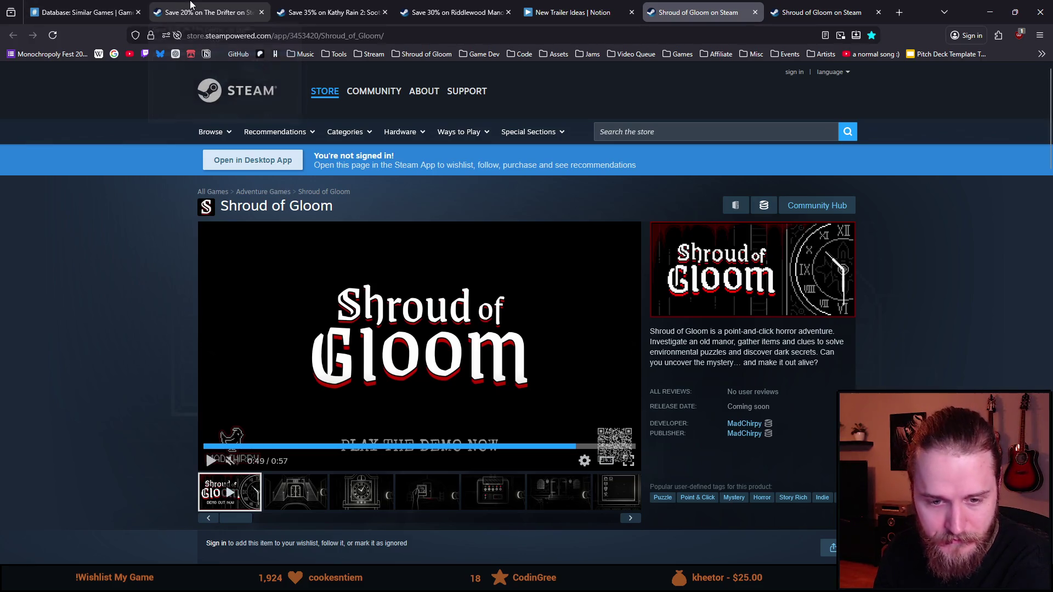
- Open the Riddlewood Manor store page and check its release date
mouse_move(191, 4)
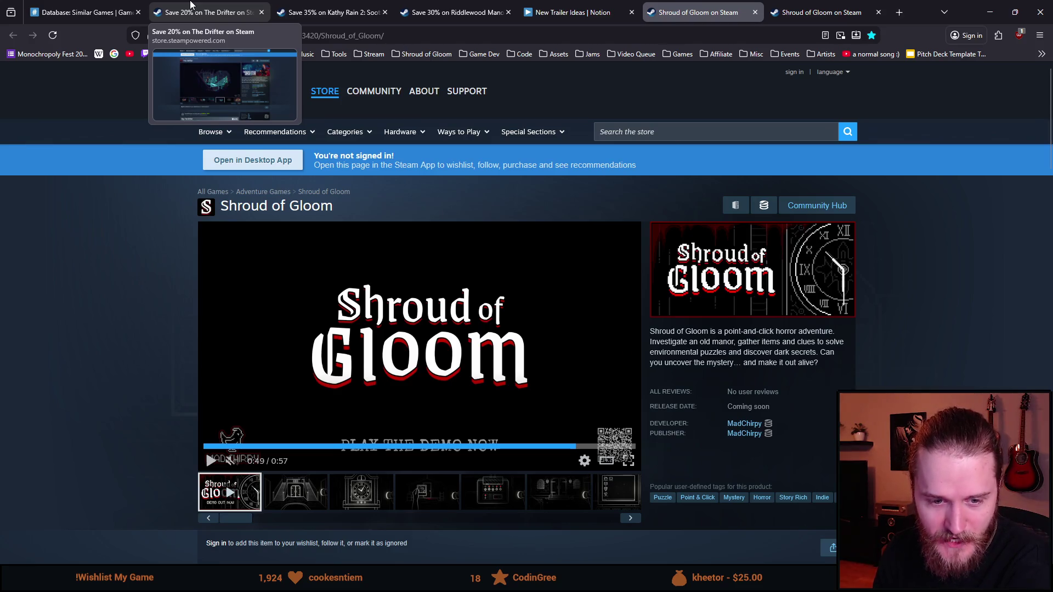
left_click(485, 4)
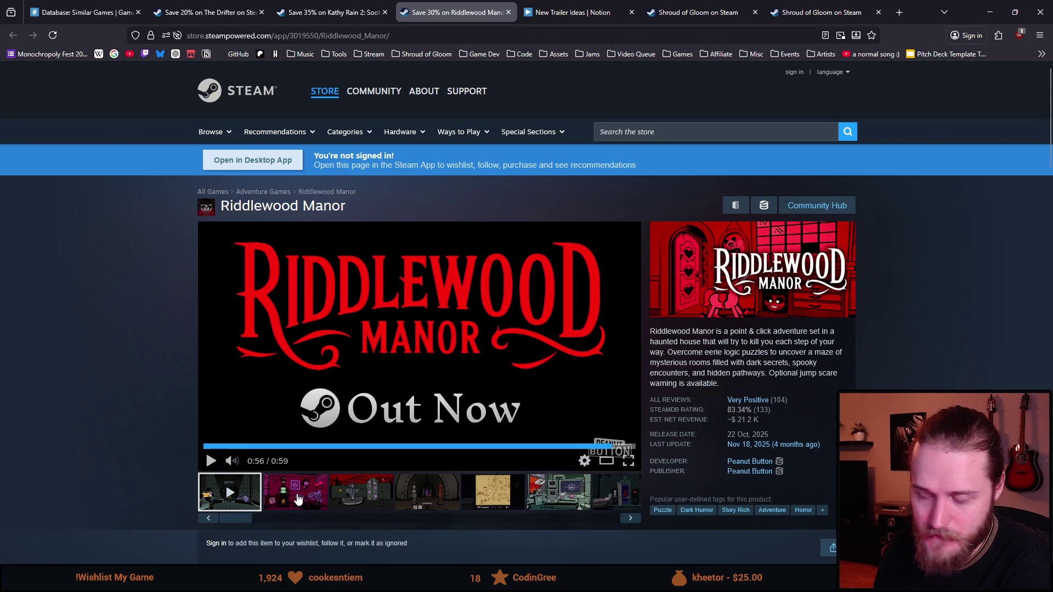
scroll(136, 391, "down", 6)
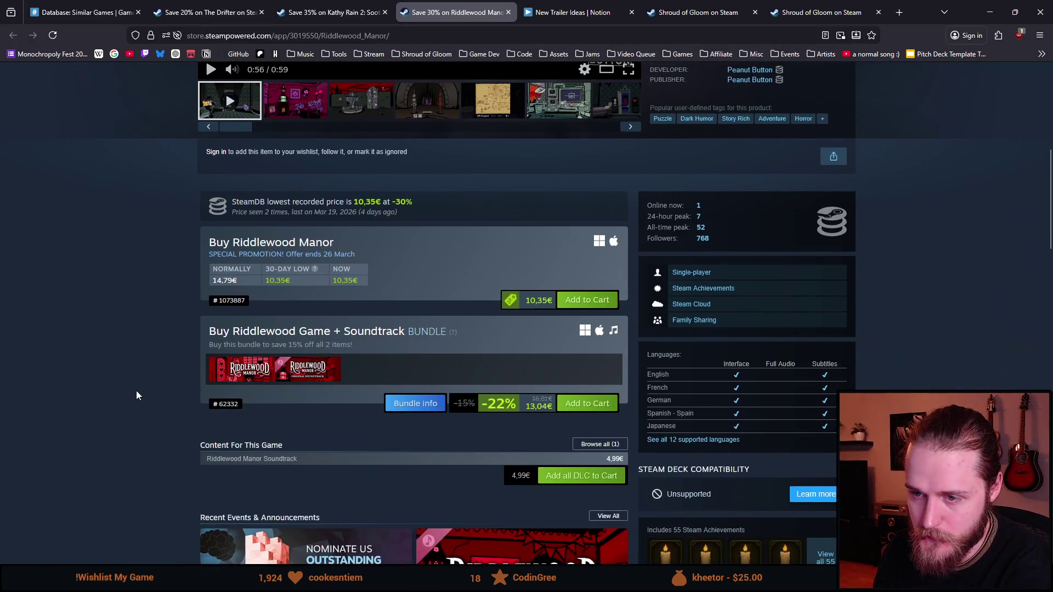
scroll(136, 390, "up", 6)
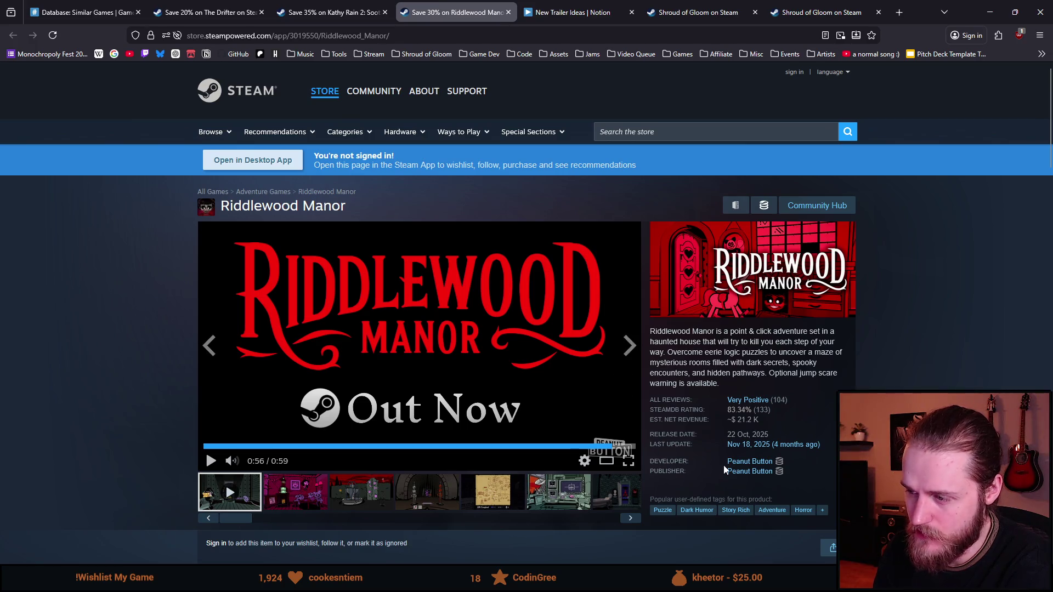
mouse_move(729, 439)
left_mouse_down()
mouse_move(787, 439)
mouse_move(730, 434)
left_mouse_up()
left_click(785, 437)
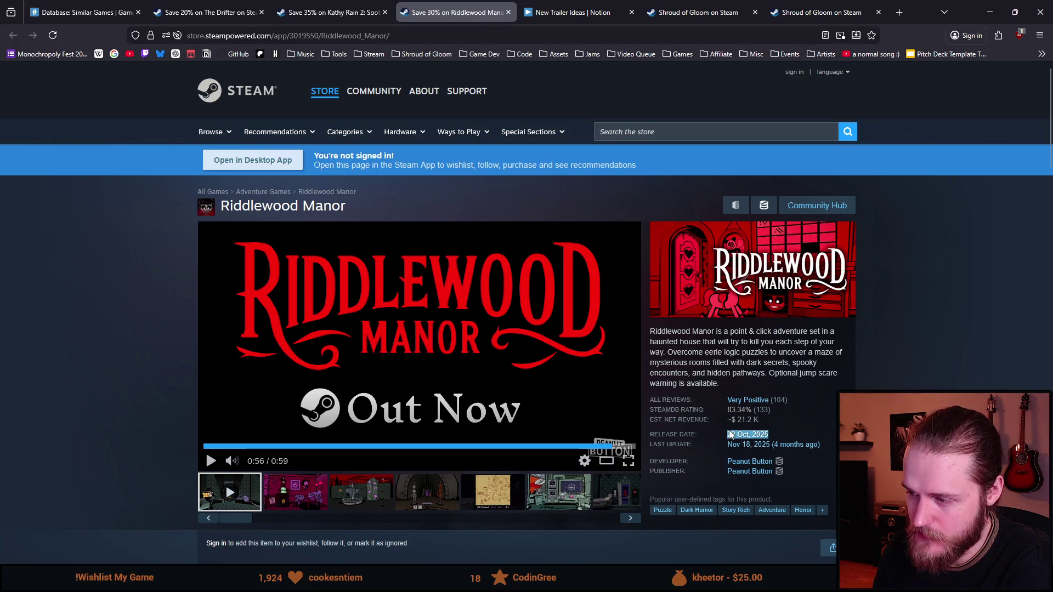
left_click(738, 435)
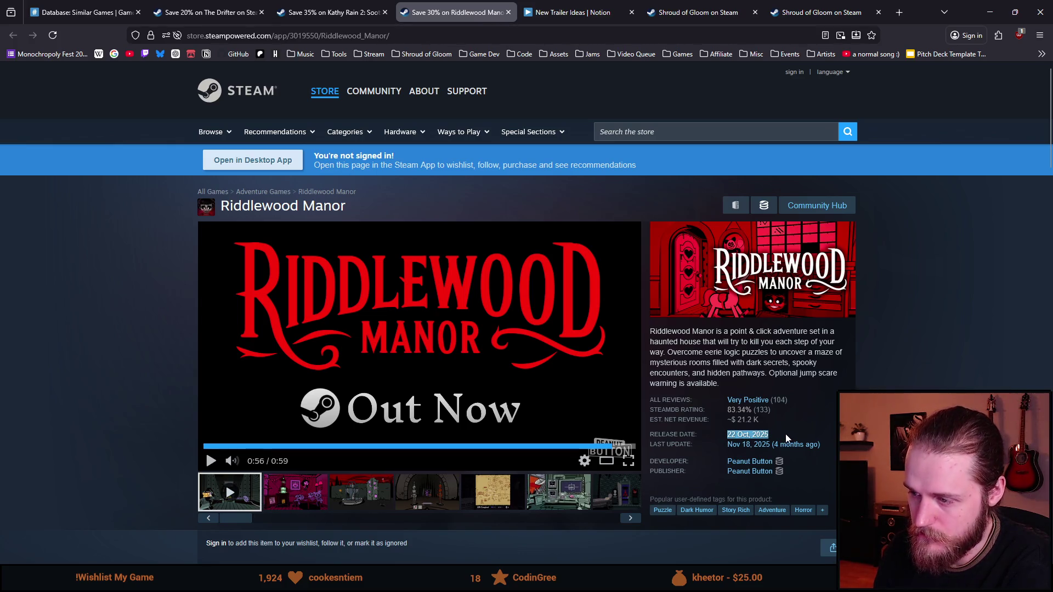
- Scroll through the rest of the Riddlewood Manor page, then go back to the New Trailer Ideas notes
scroll(785, 435, "down", 5)
scroll(403, 387, "down", 3)
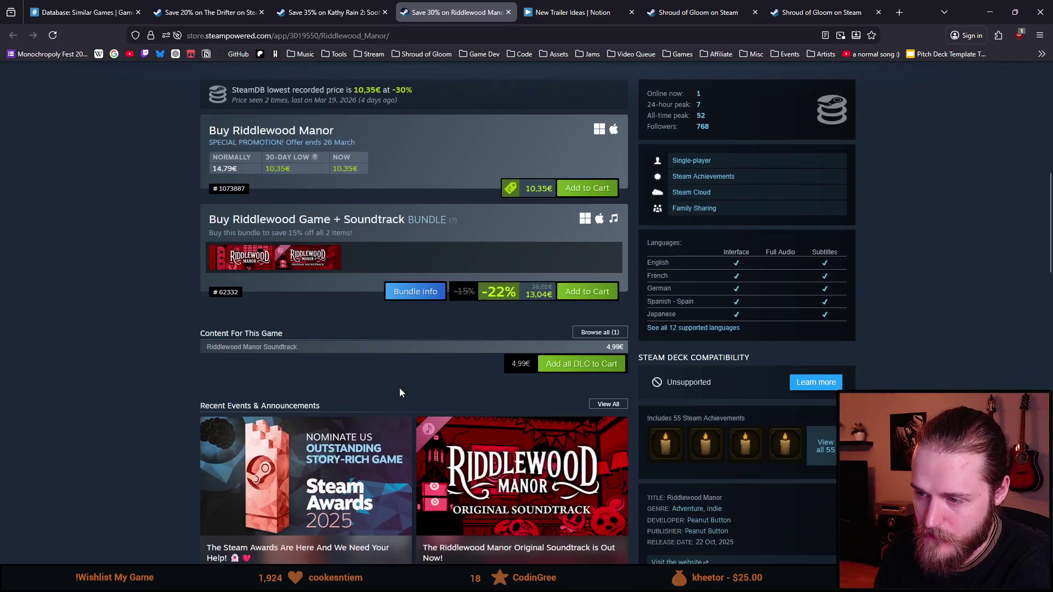
scroll(306, 387, "up", 9)
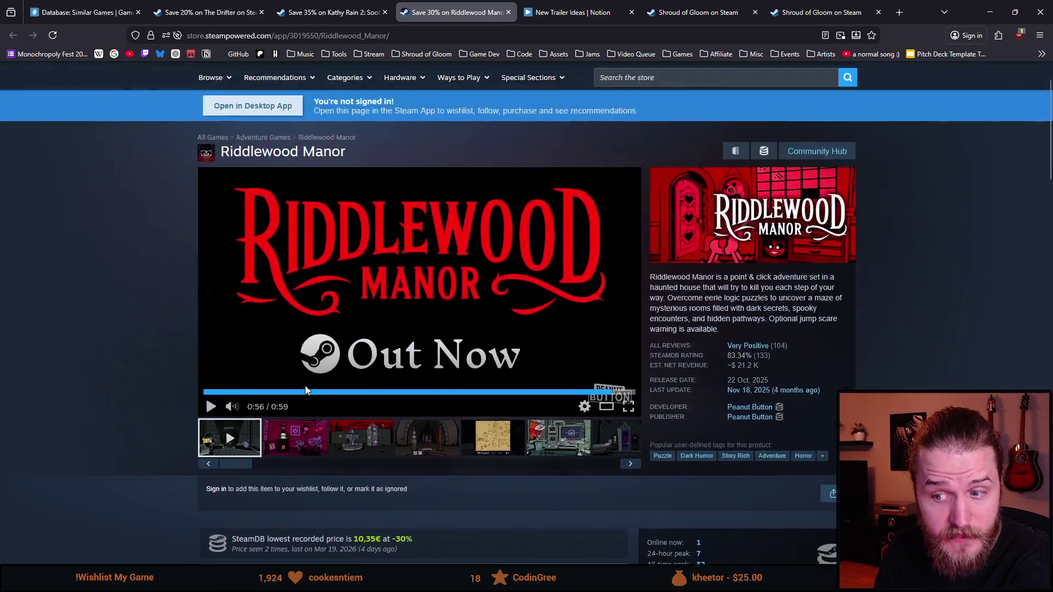
scroll(137, 361, "down", 5)
scroll(137, 361, "up", 5)
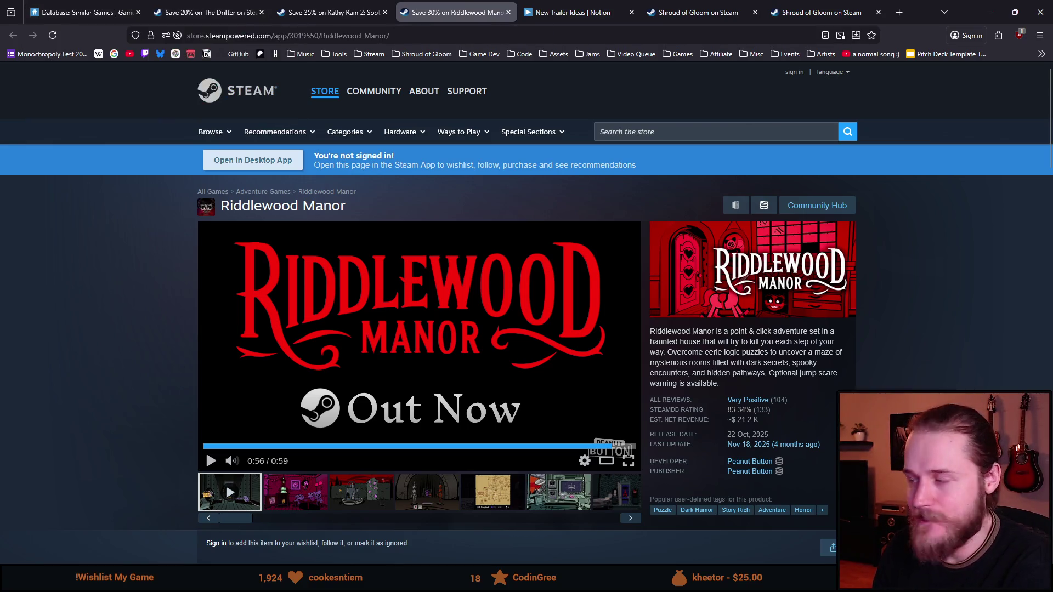
left_click(582, 9)
scroll(455, 297, "up", 4)
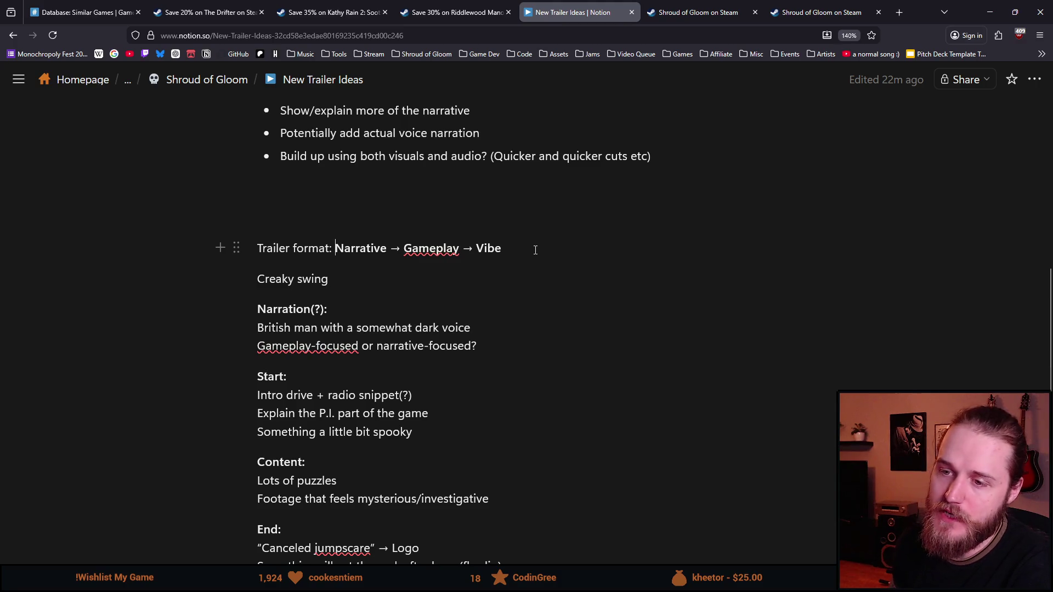
- Move the trailer sequence onto its own line and prefix Narrative with 'Quickly Explain'
key("Return")
key("BackSpace")
key("Return")
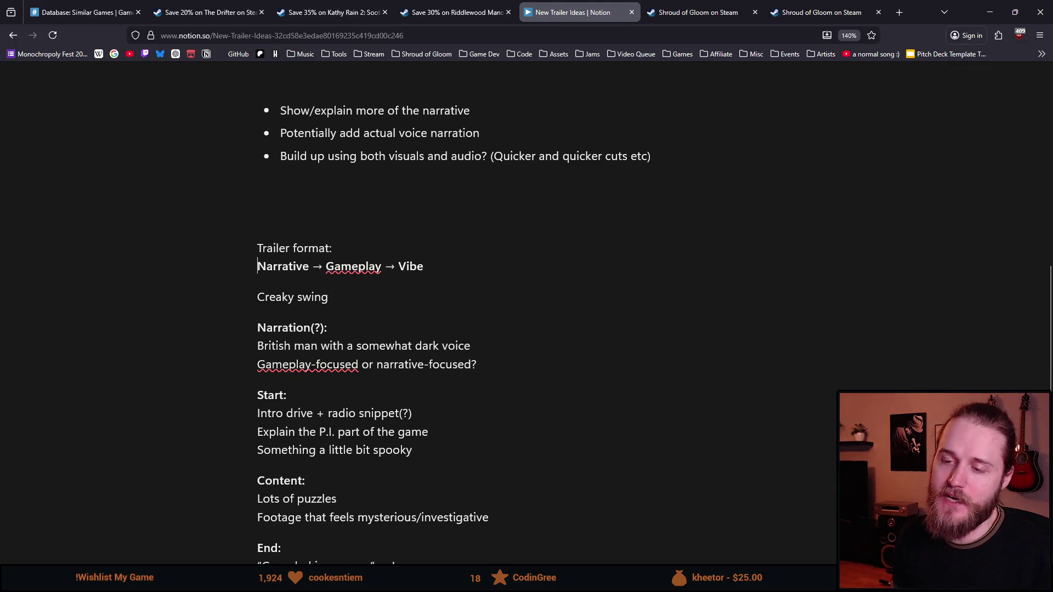
type("Q")
key("BackSpace")
type("Quickly Explain")
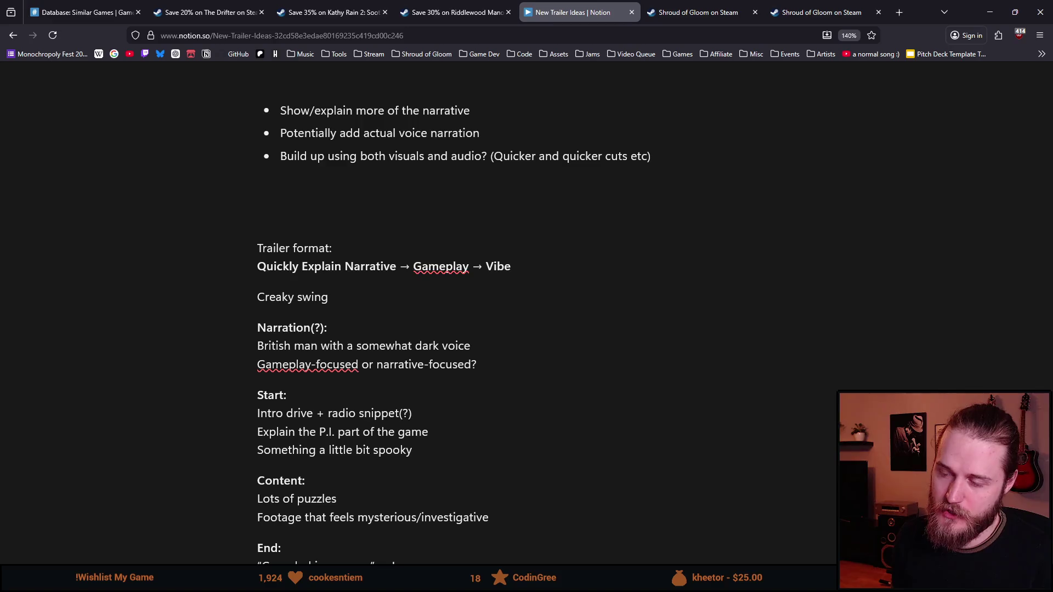
- Replace 'Vibe' with 'Build up to more Horror' at the end of the sequence
left_click(486, 266)
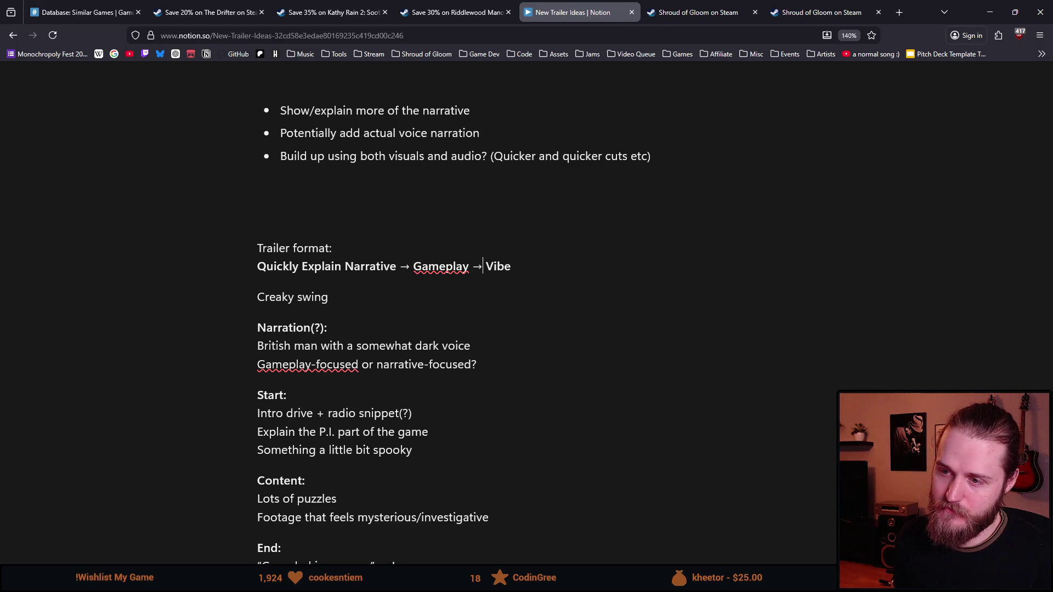
key("BackSpace")
key("BackSpace")
key("BackSpace")
type("Build")
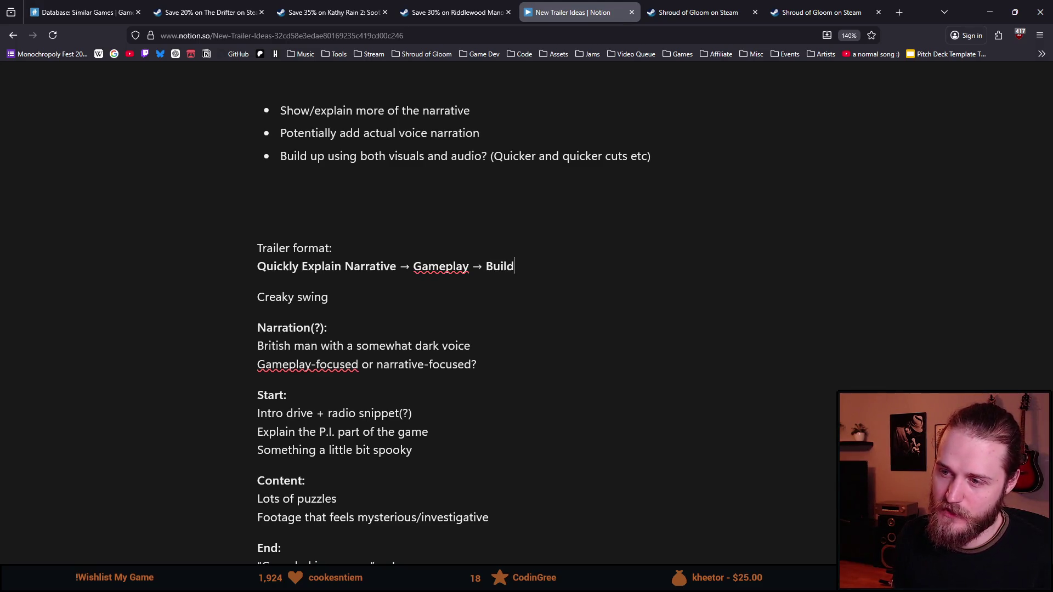
type(" up to more horror")
key("ctrl+BackSpace")
type("Horror")
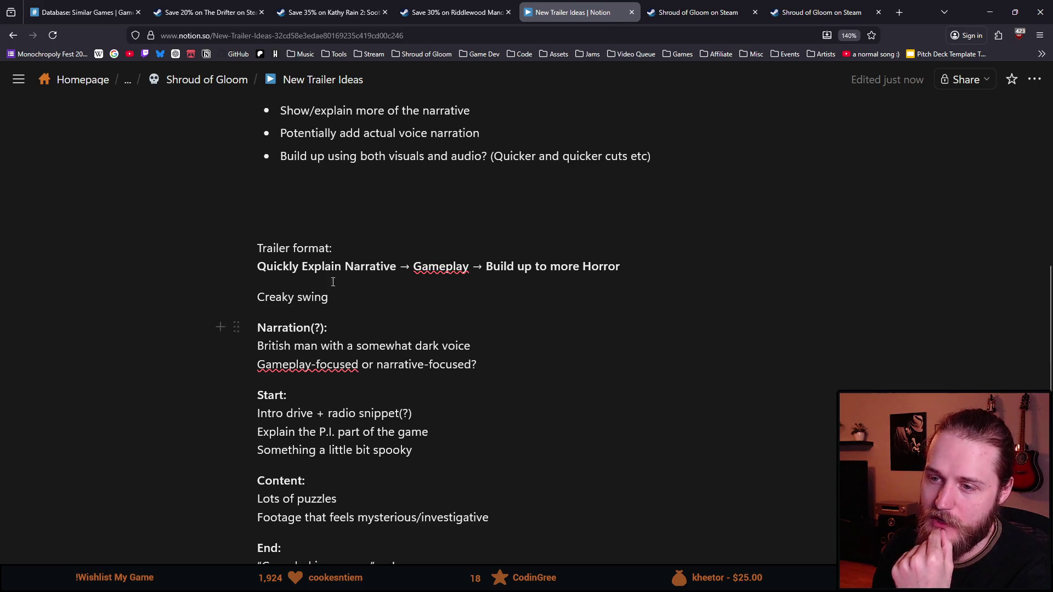
triple_click(323, 267)
left_click(423, 324)
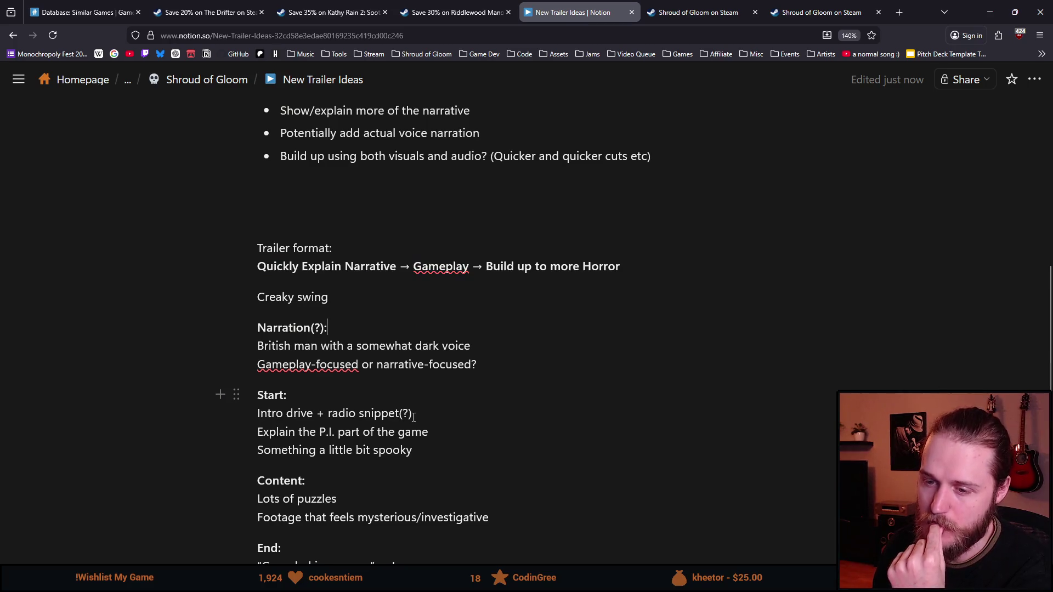
scroll(413, 416, "down", 2)
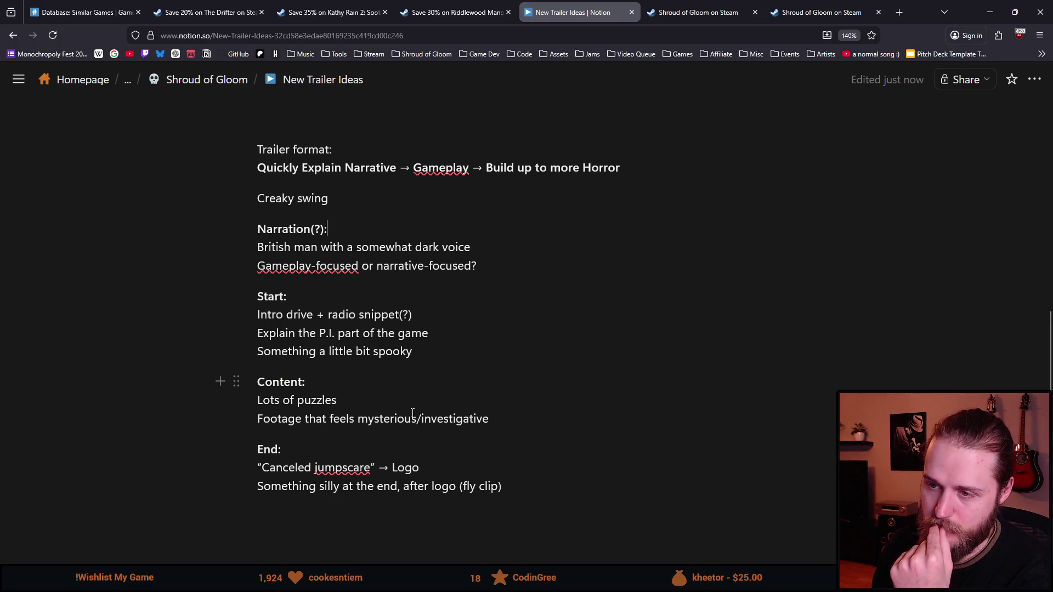
left_click(472, 266)
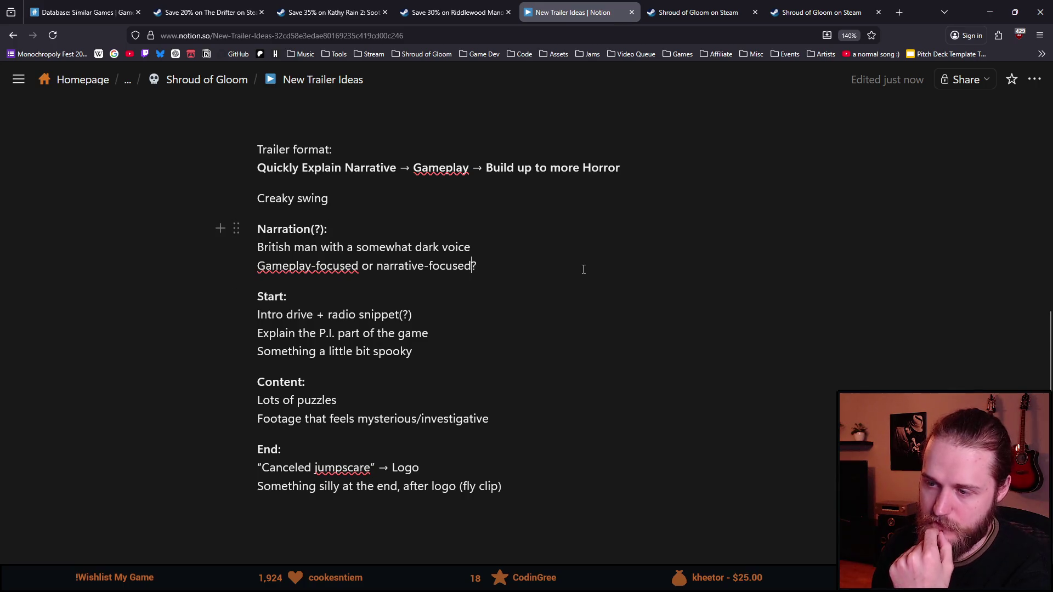
type(", a mix of")
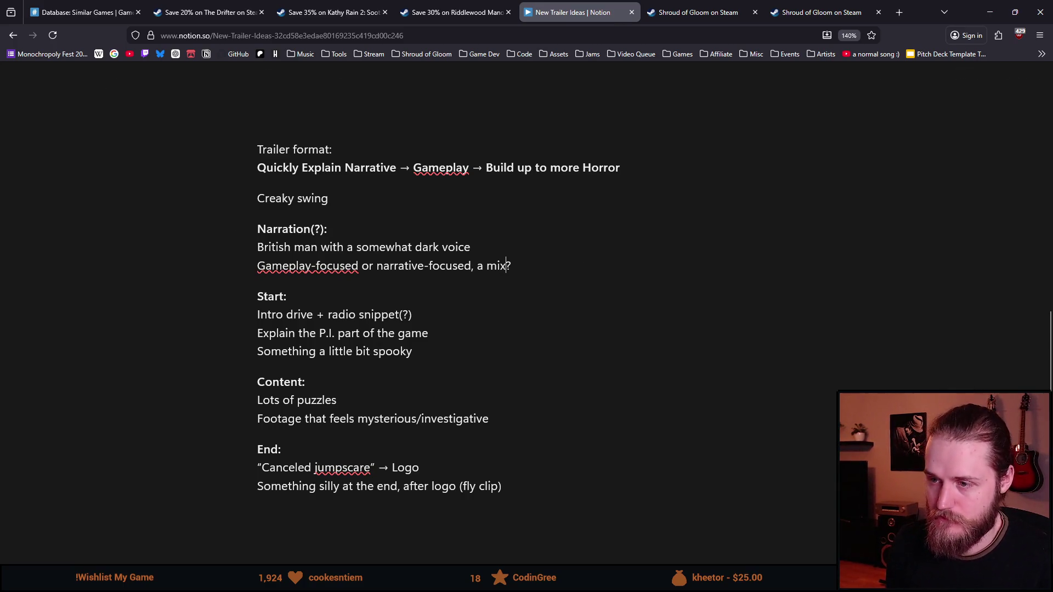
type(" both")
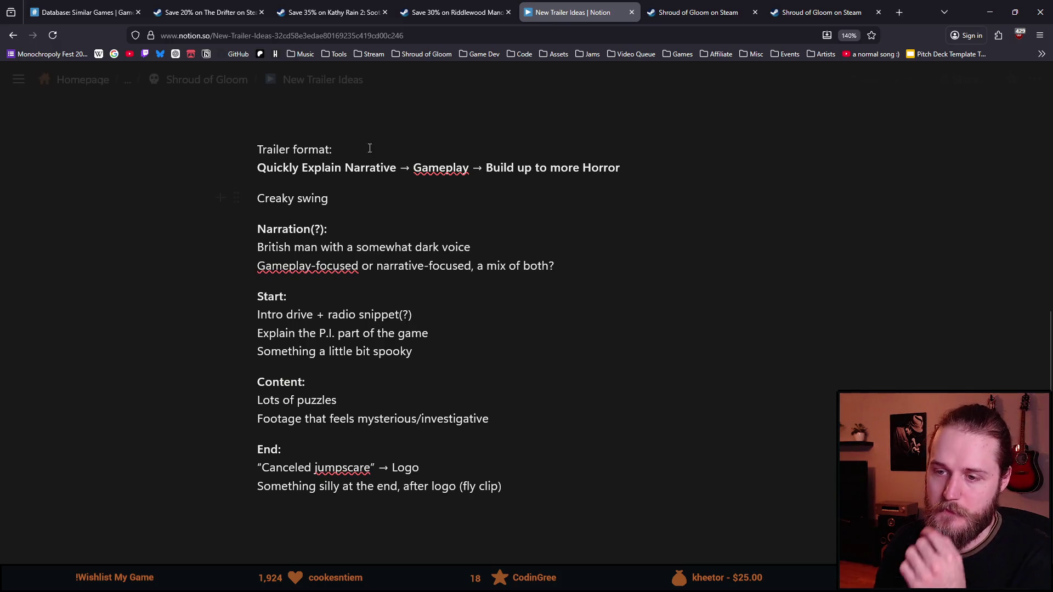
scroll(284, 437, "down", 3)
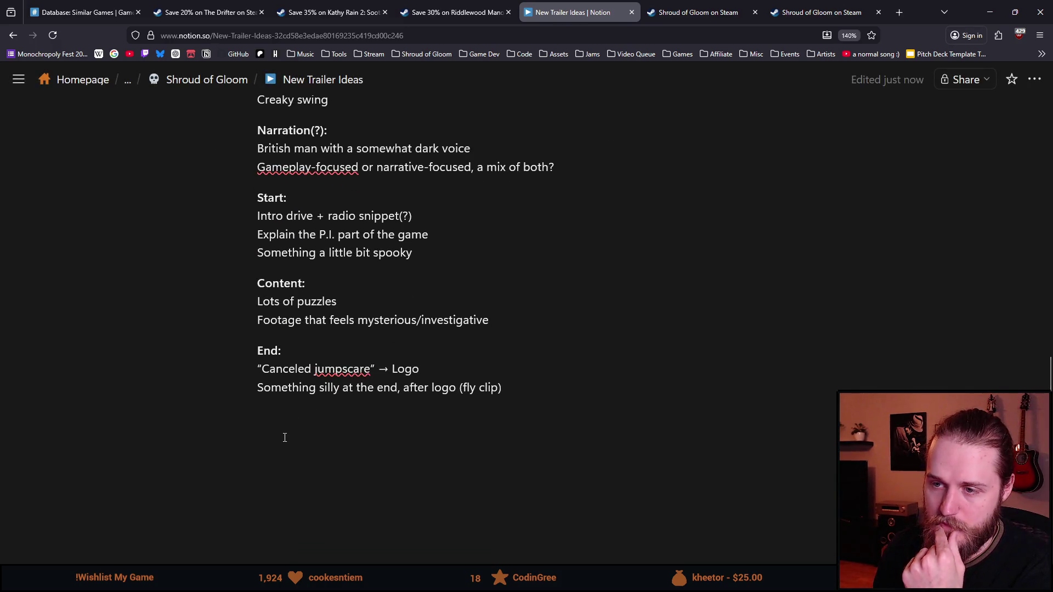
scroll(285, 437, "up", 3)
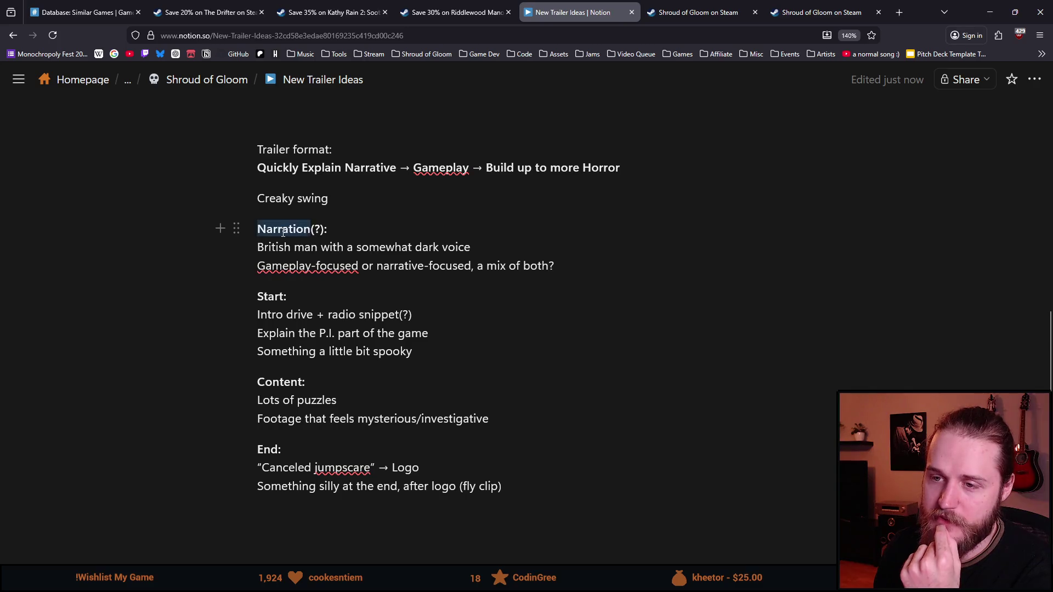
double_click(283, 230)
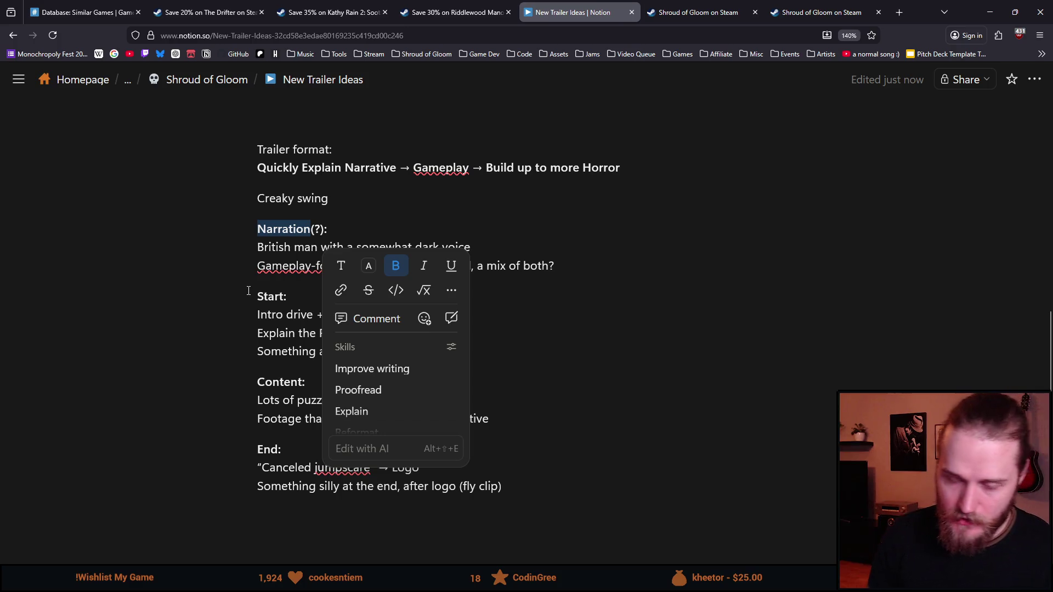
left_click(294, 168)
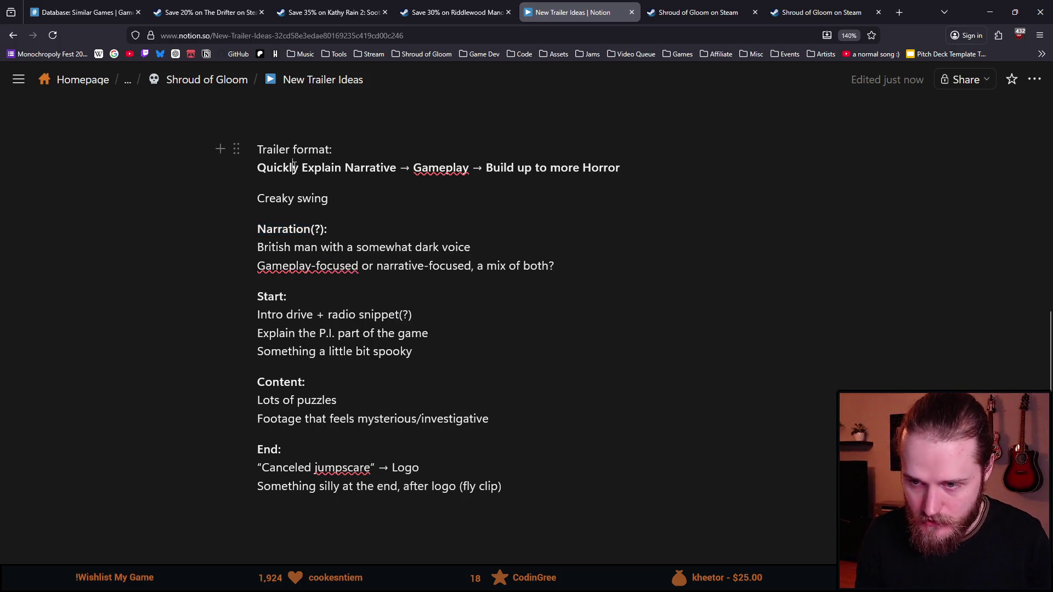
scroll(369, 277, "up", 2)
scroll(388, 381, "down", 1)
scroll(387, 381, "down", 1)
triple_click(287, 335)
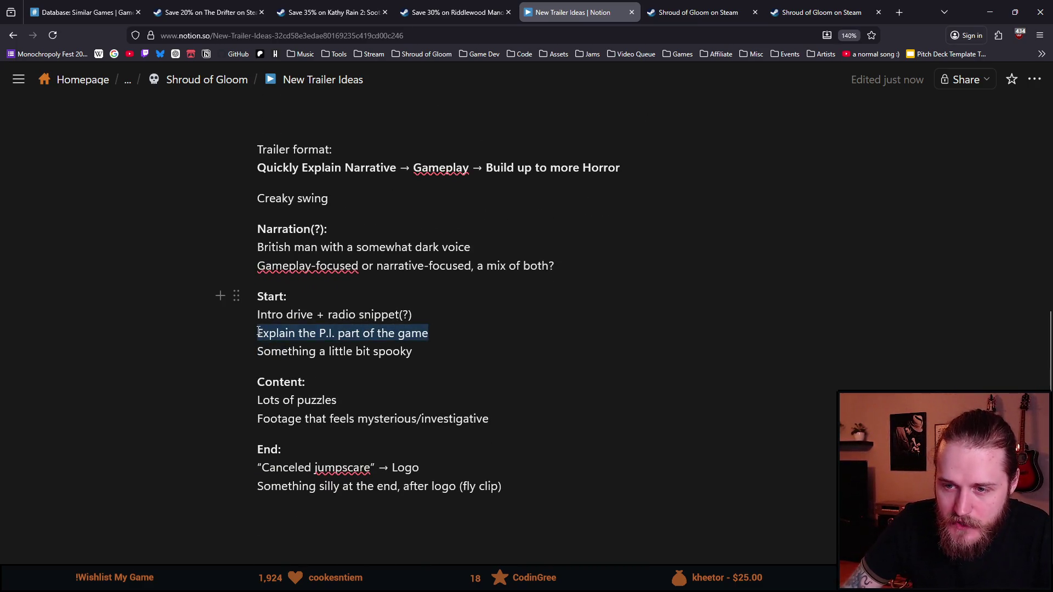
left_click(300, 334)
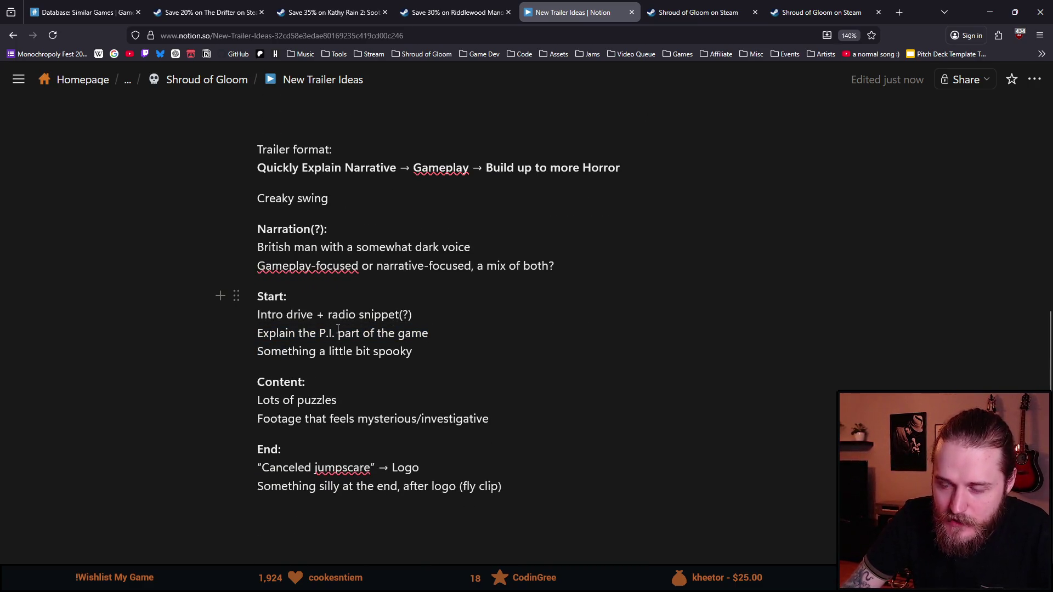
scroll(331, 335, "up", 2)
scroll(331, 335, "up", 15)
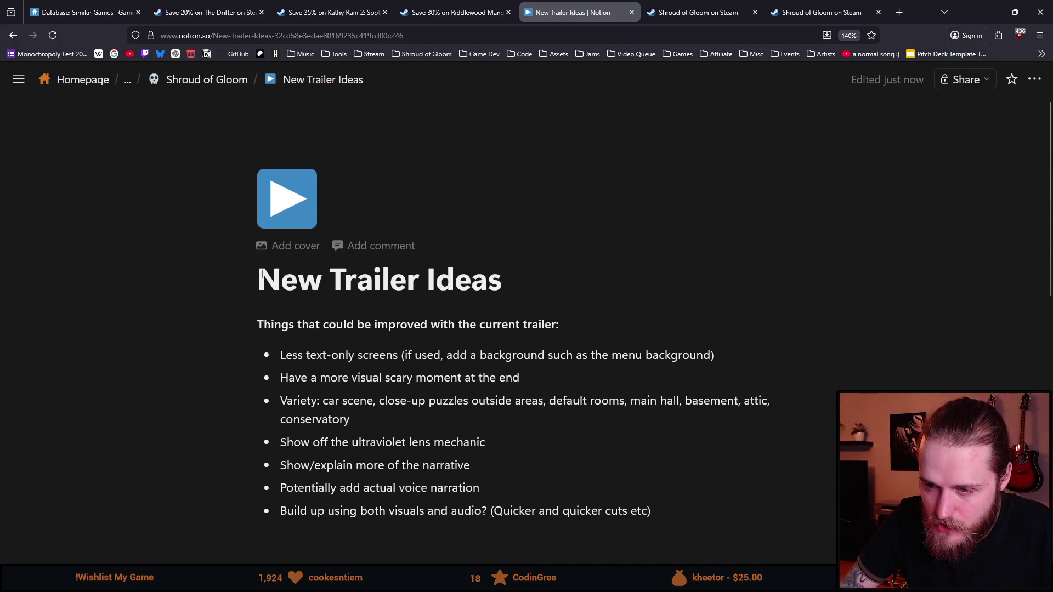
scroll(419, 332, "down", 7)
triple_click(358, 159)
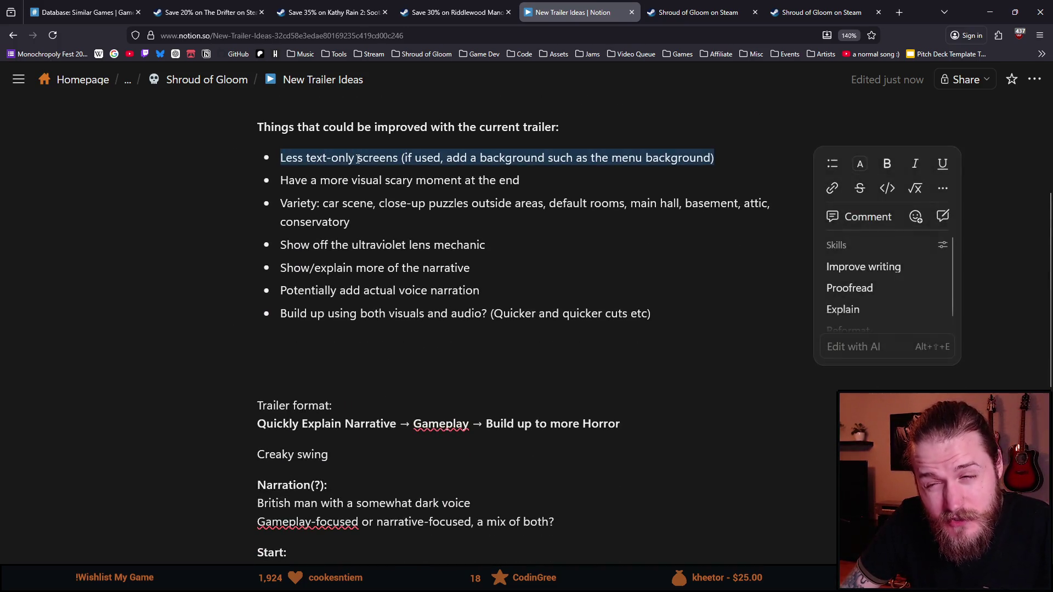
scroll(358, 158, "down", 7)
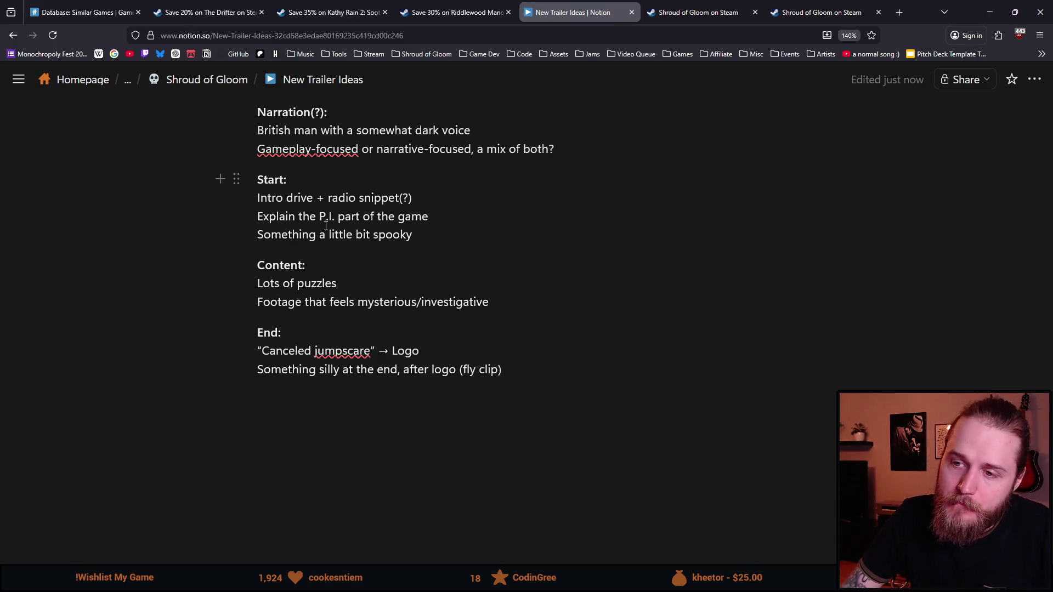
scroll(312, 266, "up", 2)
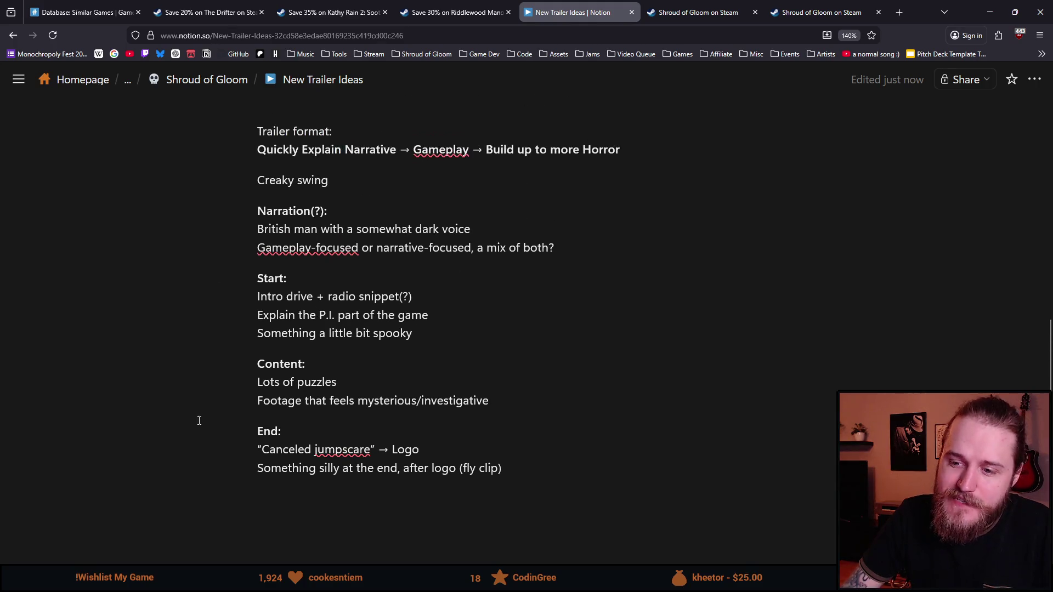
- Add a 'Map' item under 'Lots of puzzles' in Content, then return to the Shroud of Gloom Steam page
left_click(346, 379)
key("Return")
key("BackSpace")
key("Return")
type("Map")
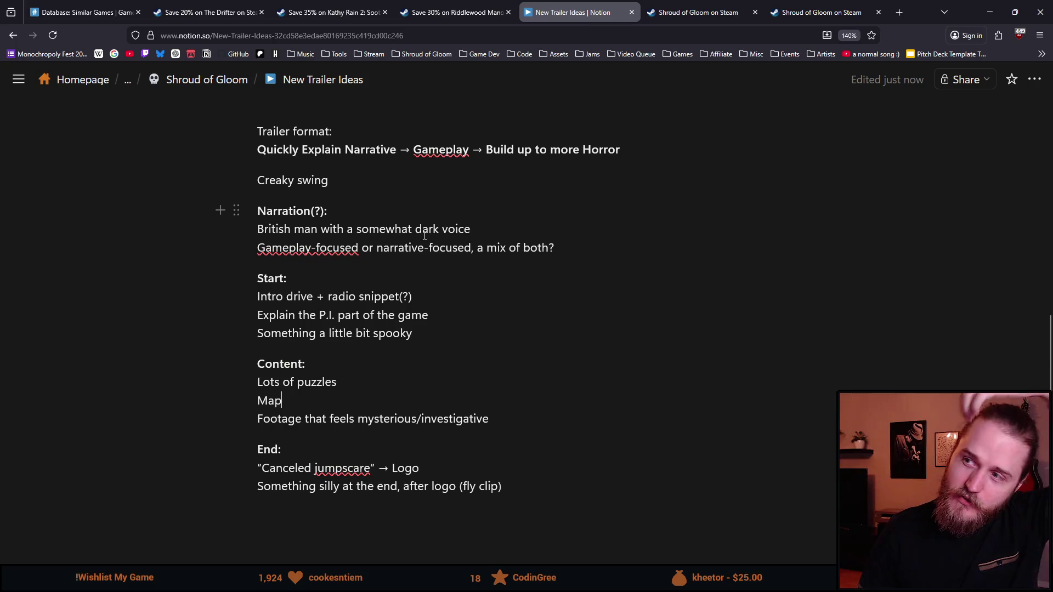
left_click(708, 12)
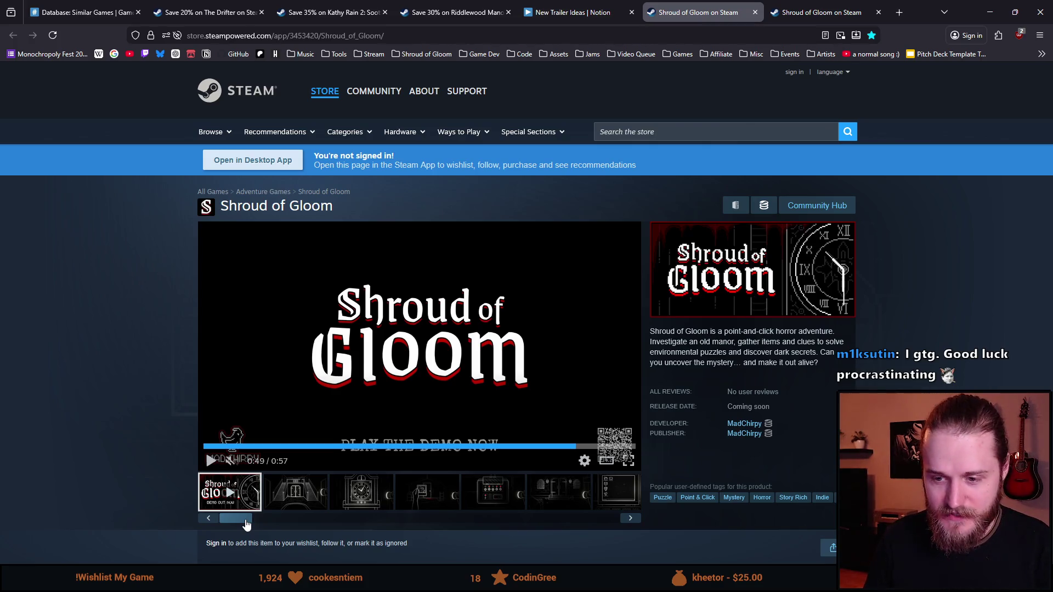
- View the Main Floor map screenshot (9 of 14) of Shroud of Gloom full-size
left_click_drag(245, 522, 307, 524)
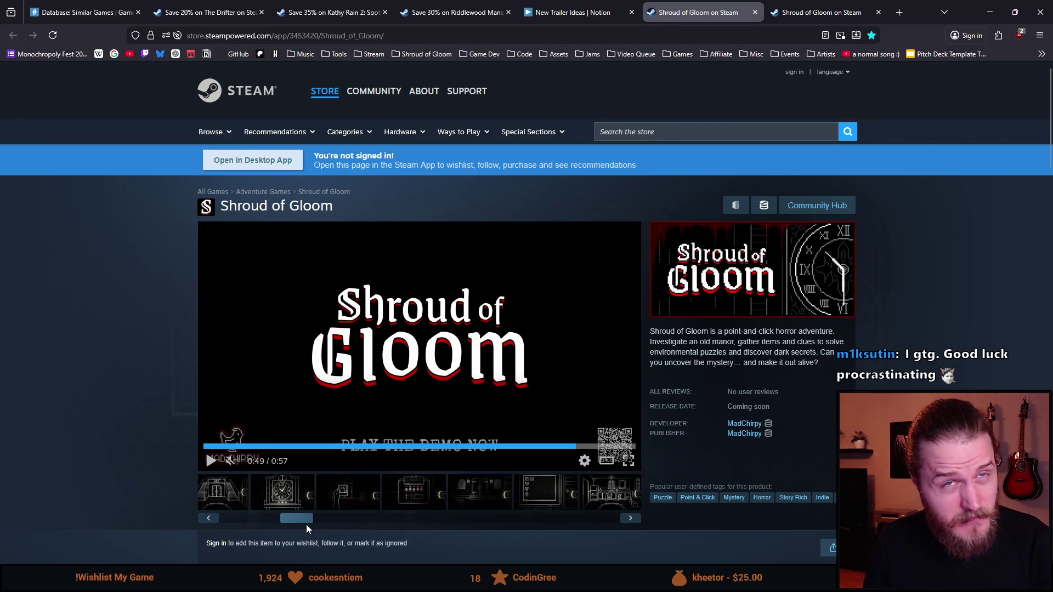
left_click_drag(306, 525, 411, 526)
left_click(536, 490)
left_click(495, 384)
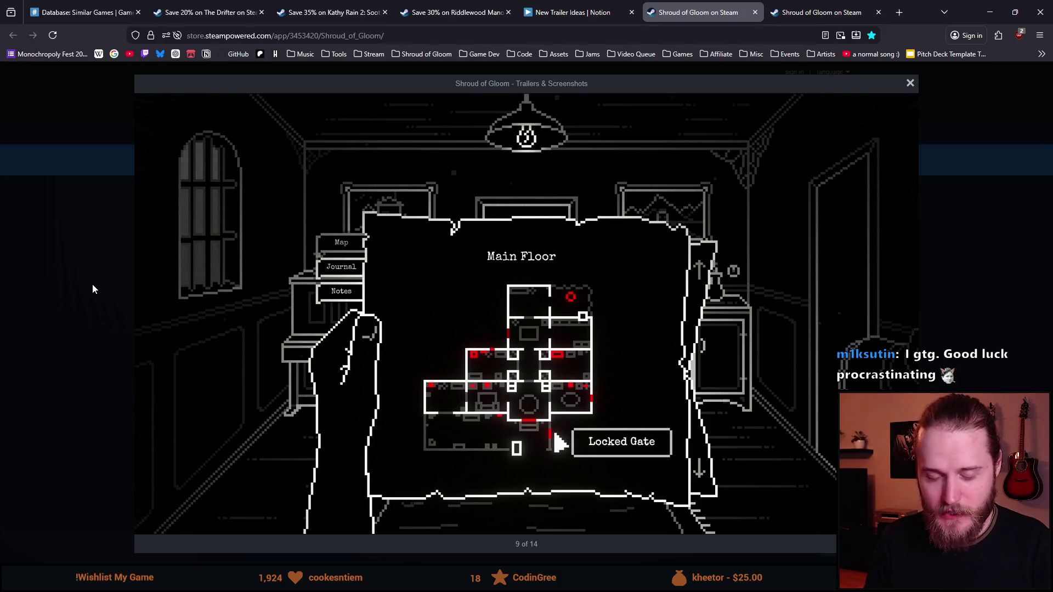
- Close the Trailers & Screenshots lightbox to return to the Shroud of Gloom store page
left_click(92, 285)
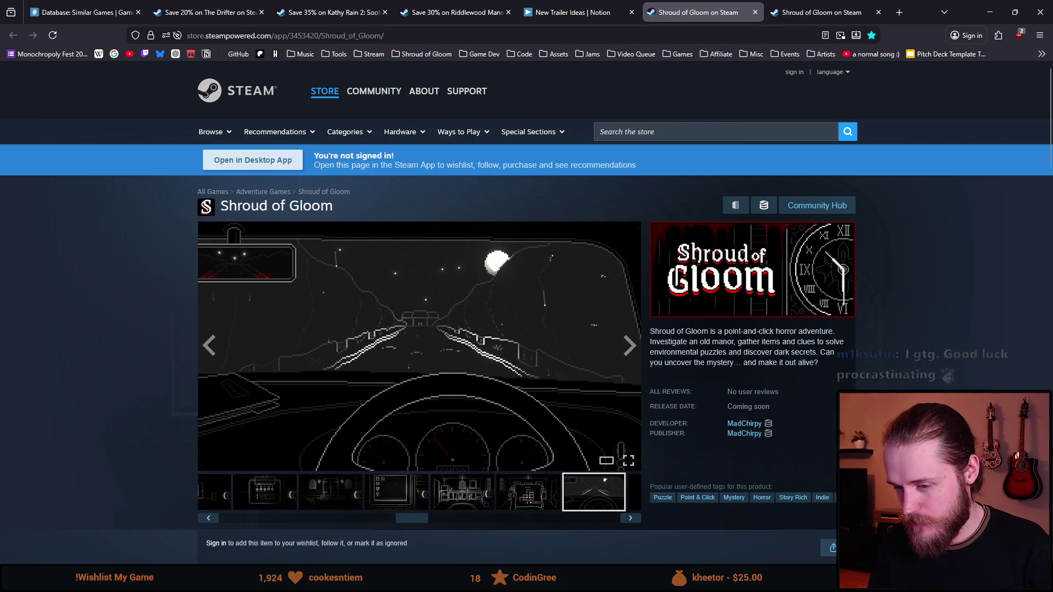
- In Unity, deactivate the Outside_Entrance room object in the Hierarchy
mouse_move(310, 582)
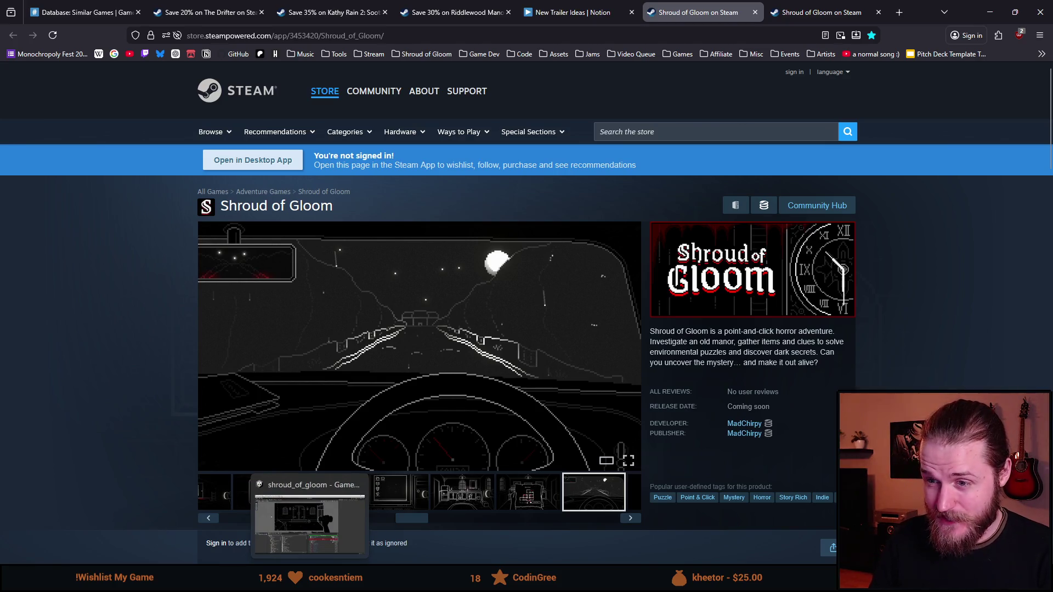
left_click(343, 553)
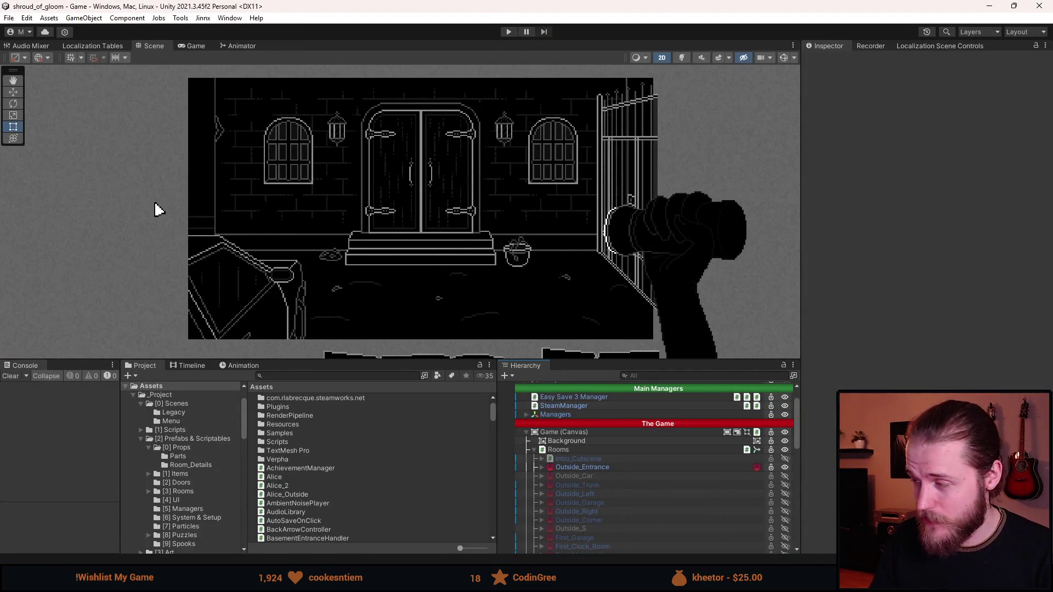
left_click(593, 468)
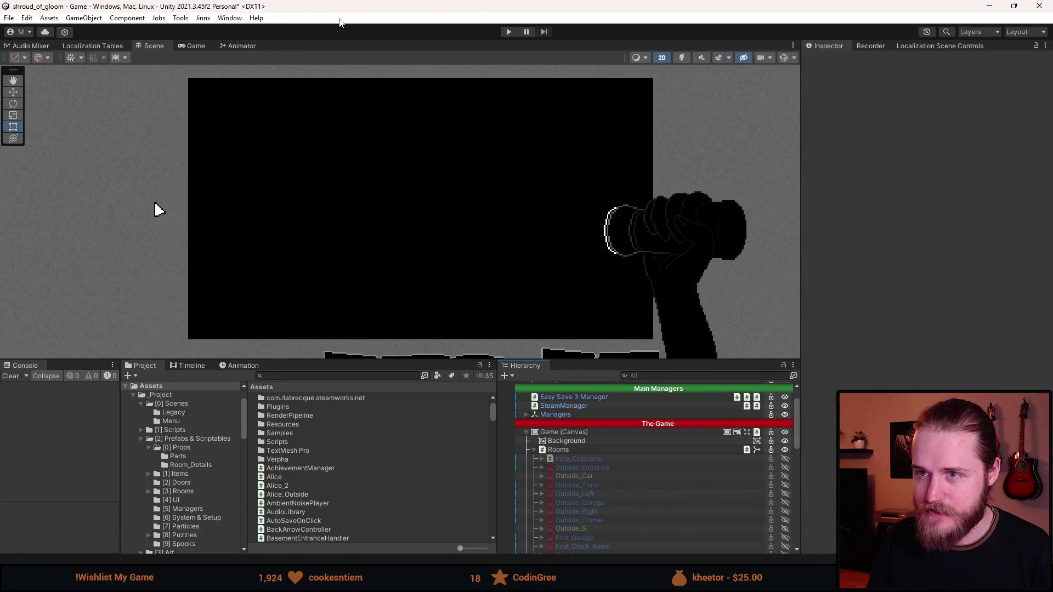
- Playtest the game, Save & Quit, then start a new game in Slot 2 from the car intro
left_click(513, 30)
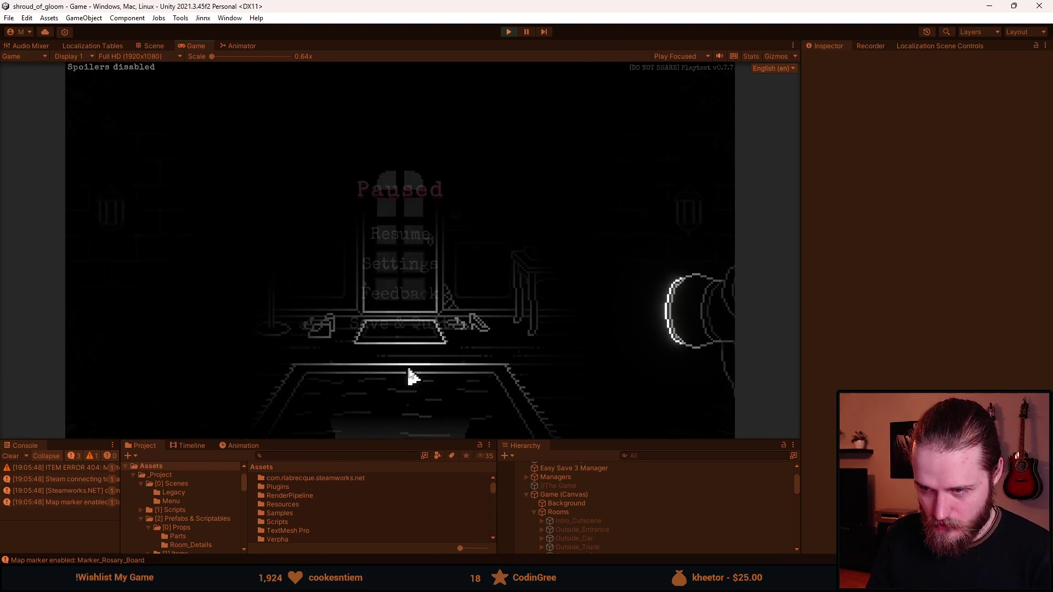
key("Escape")
left_click(418, 321)
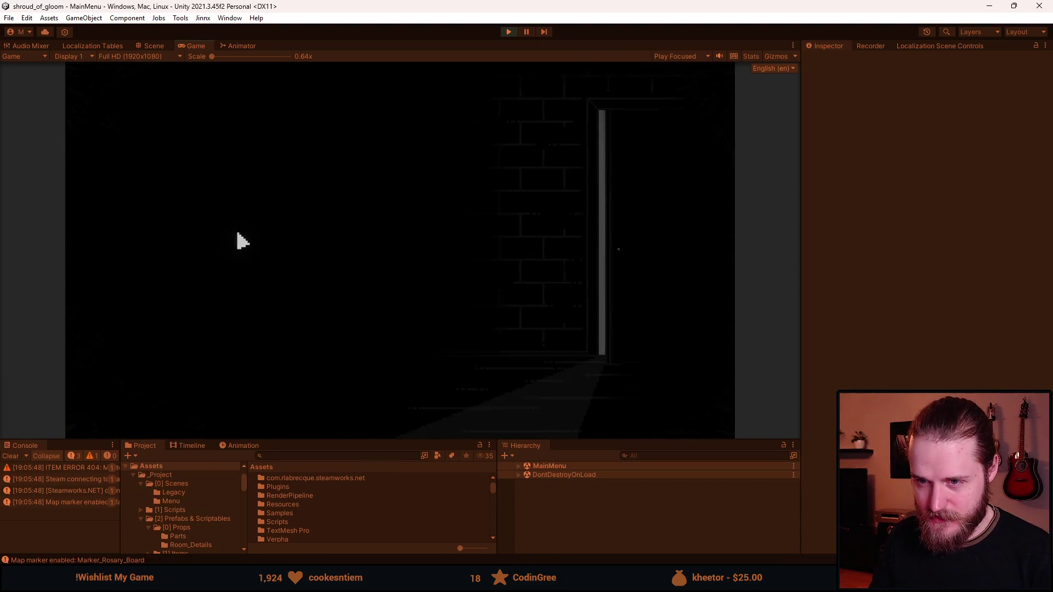
left_click(239, 257)
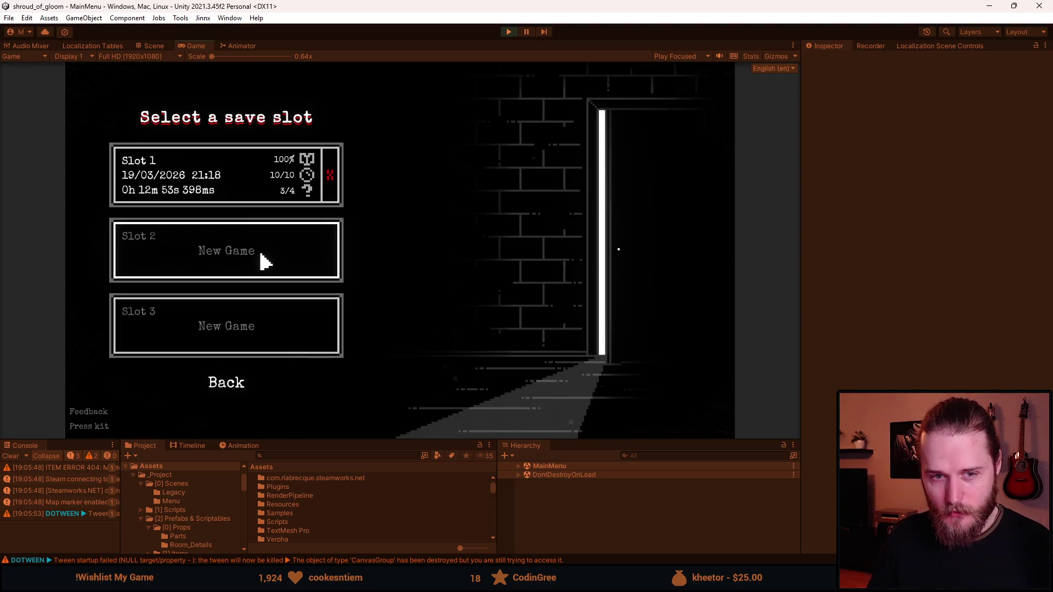
left_click(263, 262)
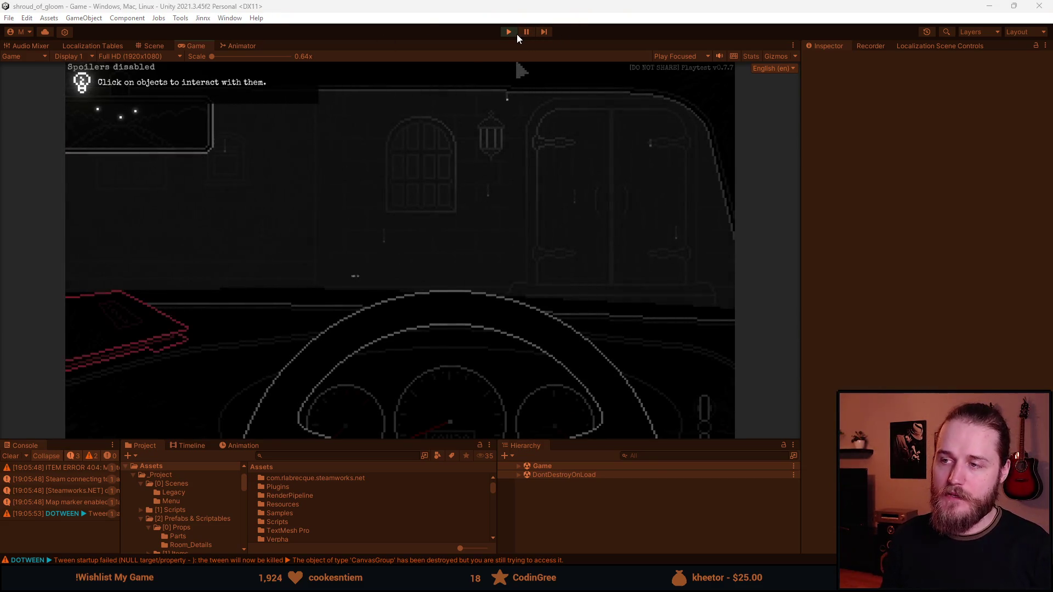
left_click(525, 31)
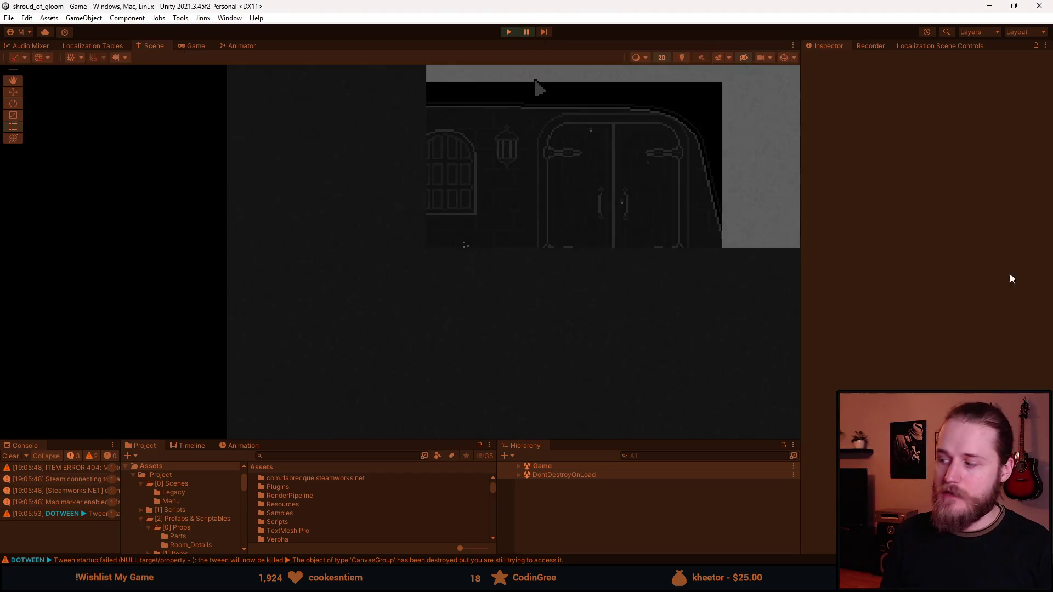
- Resume the playtest, read the car-seat letter, walk to the manor entrance and turn on the flashlight
left_click(524, 32)
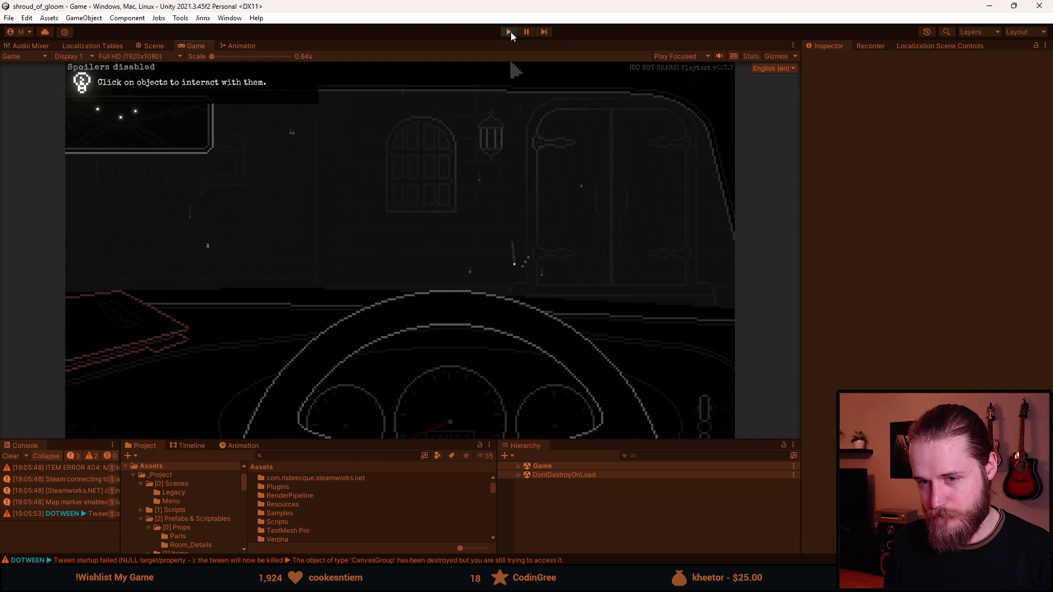
left_click(154, 315)
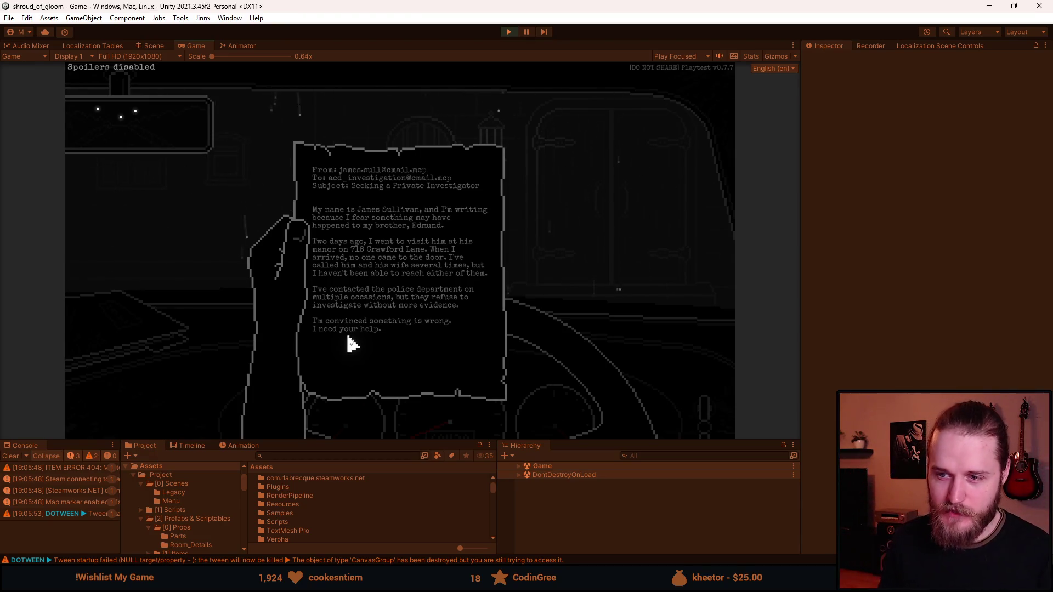
left_click(183, 246)
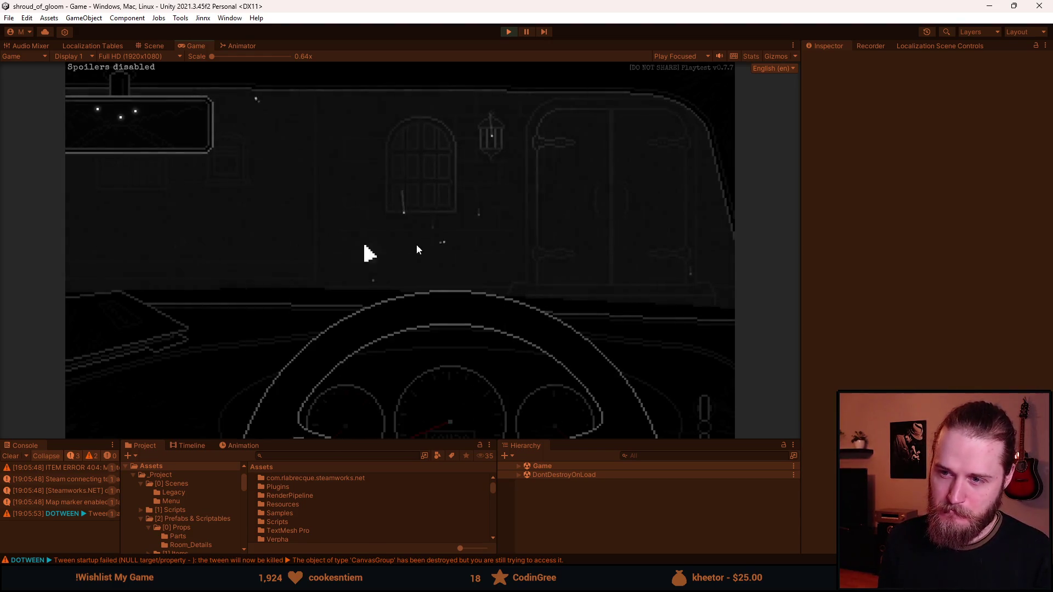
left_click(647, 222)
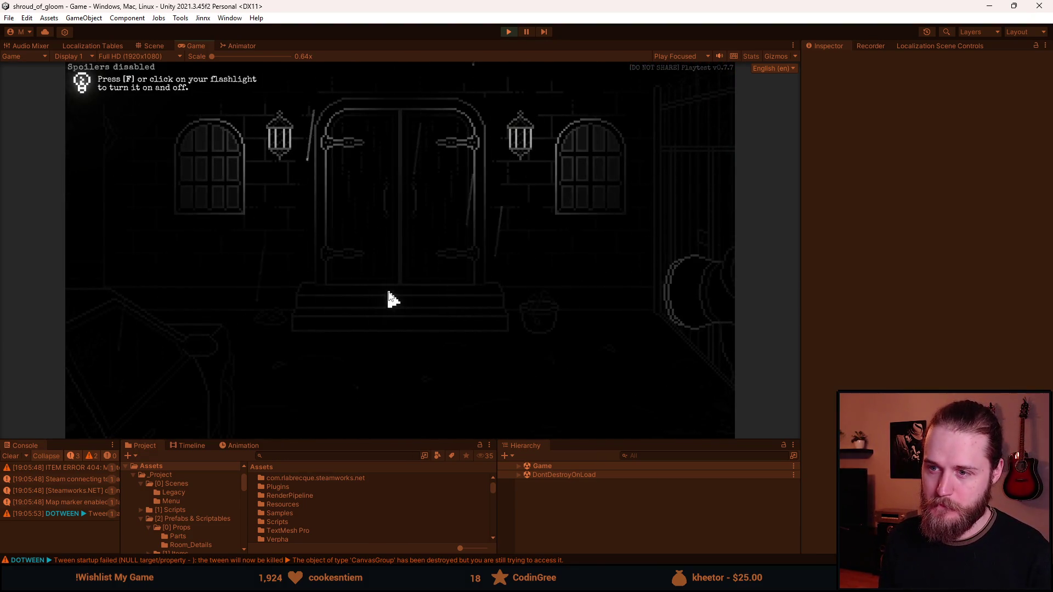
left_click(699, 302)
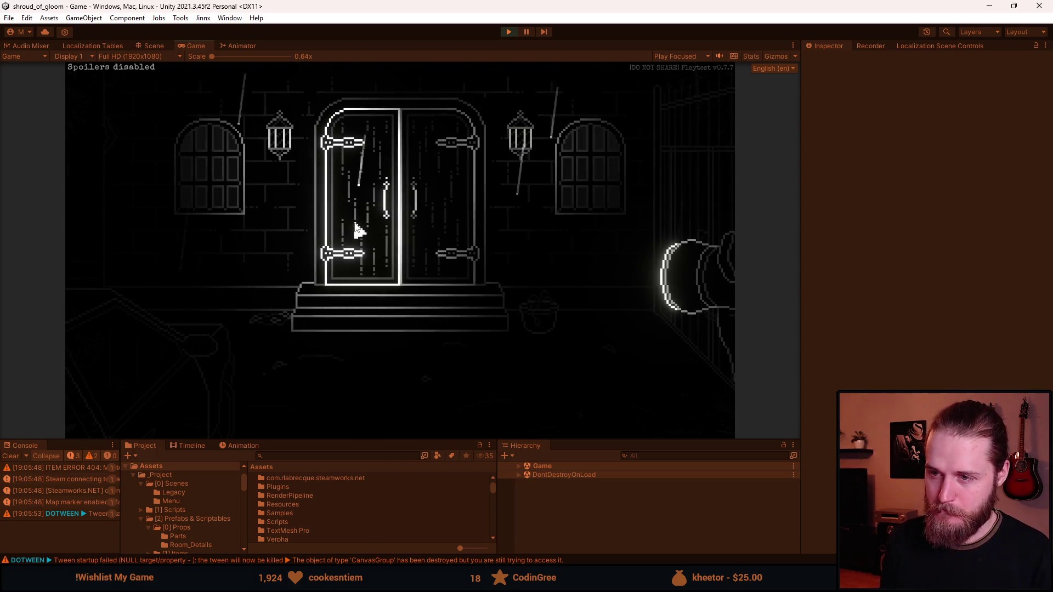
- Stop the playtest with Ctrl+P and minimize Unity to reveal the browser
key("alt+Tab")
key("Escape")
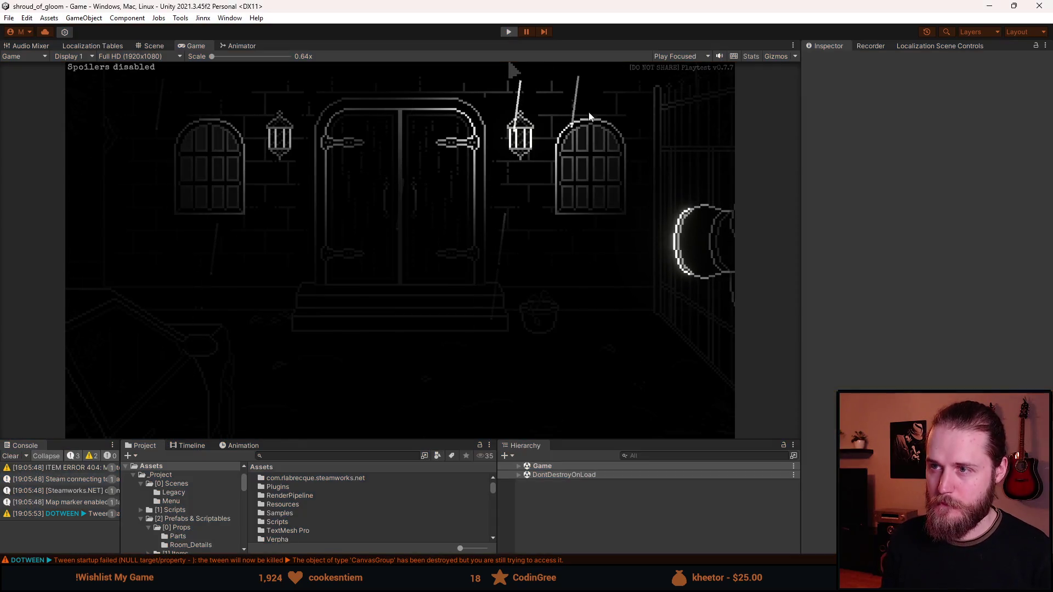
key("ctrl+p")
left_click(989, 6)
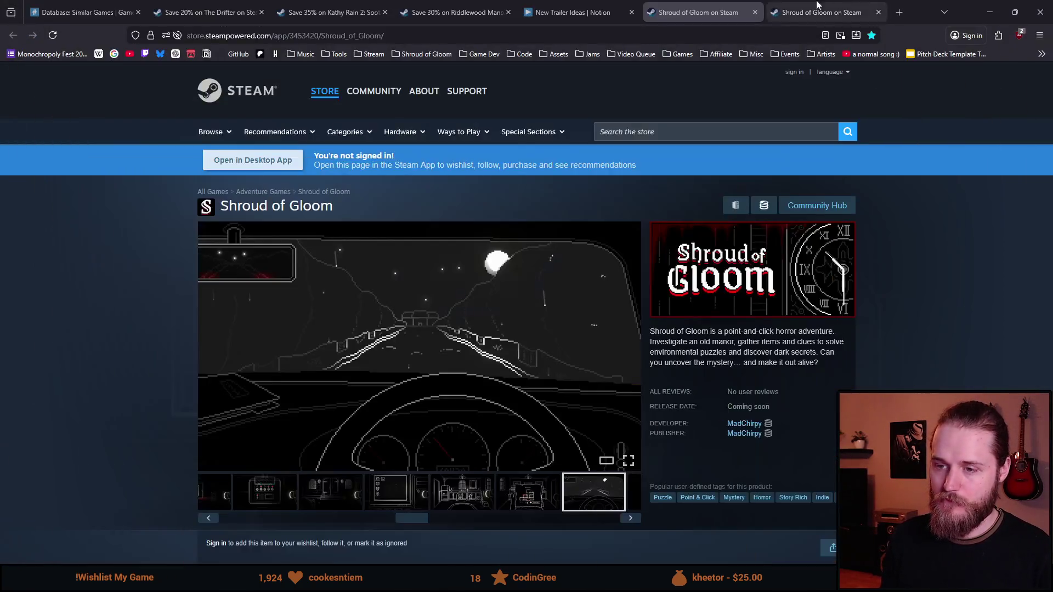
- Close The Drifter, Kathy Rain and Riddlewood Manor store tabs so the Notion page shows
left_click(250, 13)
left_click(262, 12)
left_click(261, 12)
left_click(261, 12)
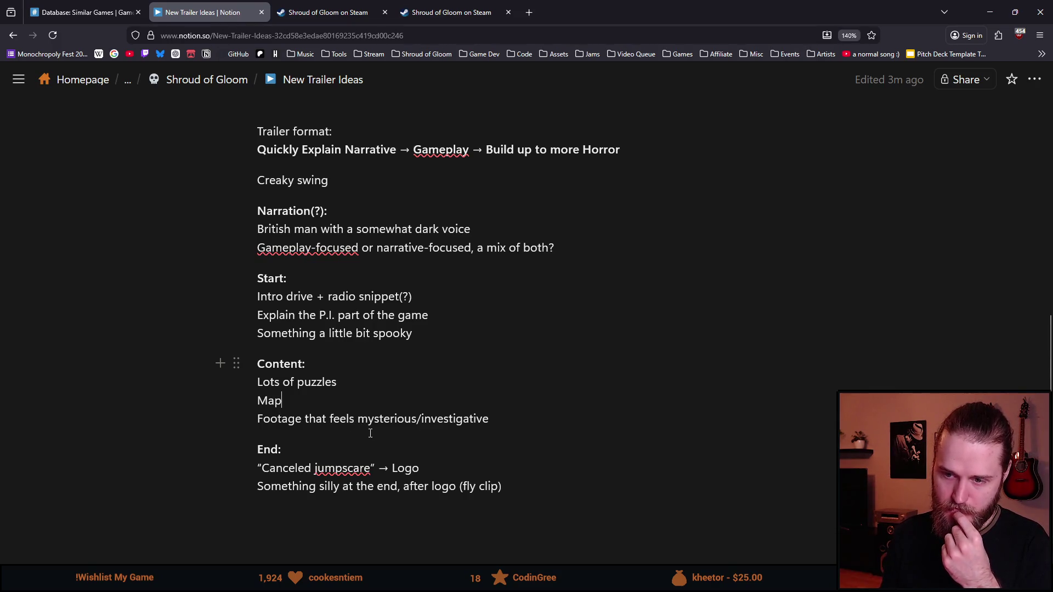
- Prefix the Content lines with '- ' and append '(inspecting polaroid?)' to the Footage line
scroll(371, 434, "down", 2)
scroll(371, 434, "up", 2)
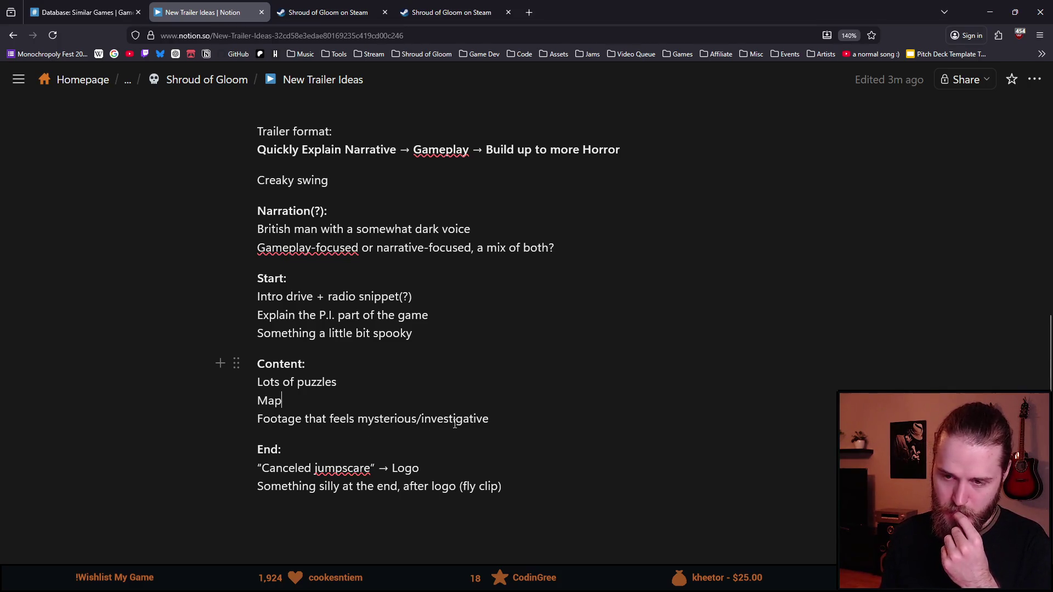
key("Home")
type("- ")
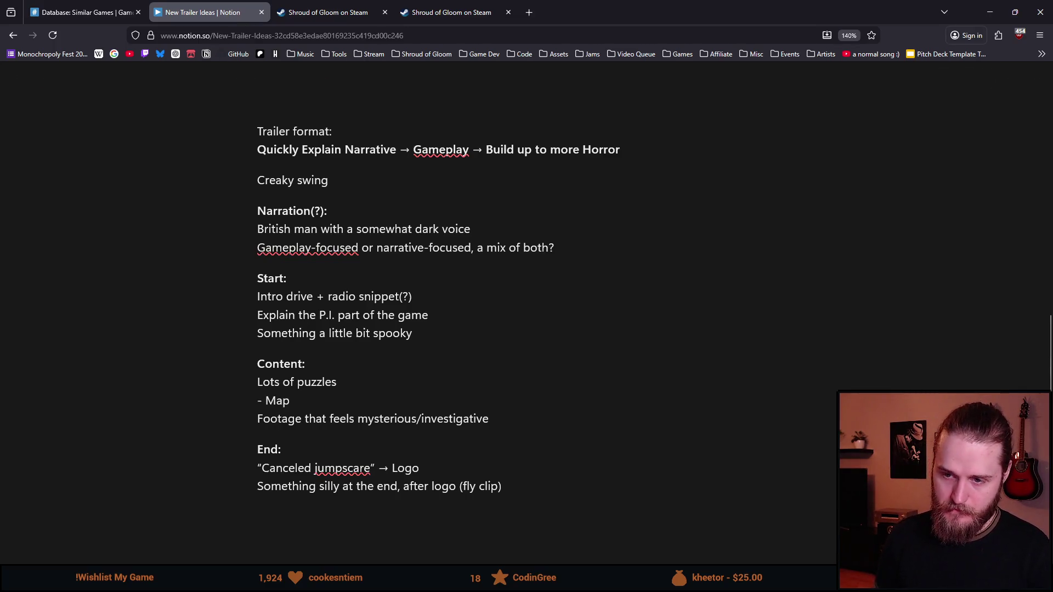
type("- ")
type("-")
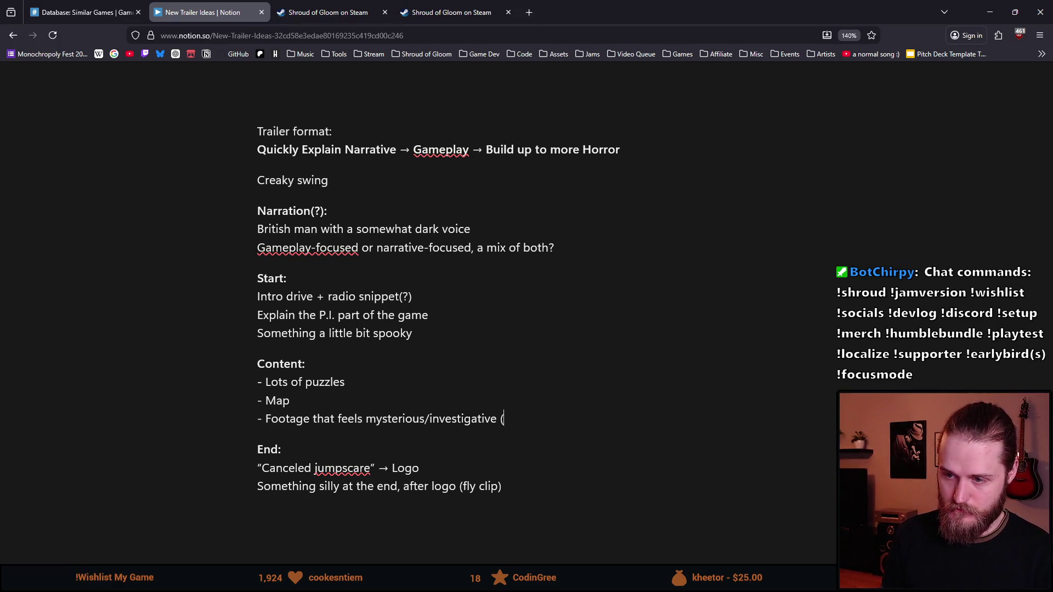
type("pect")
type("oids")
key("BackSpace")
type("=")
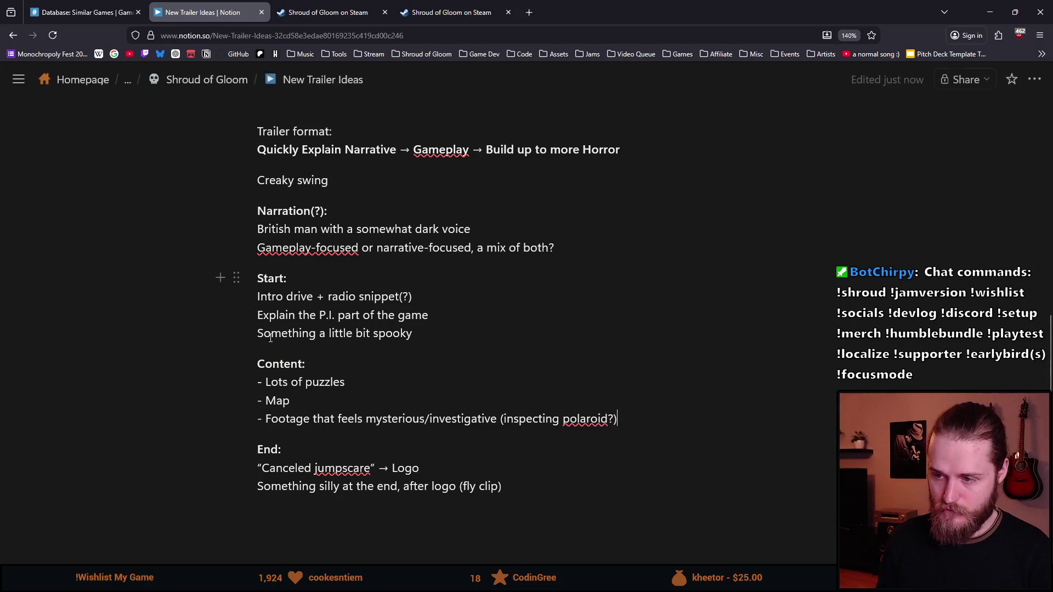
right_click(419, 359)
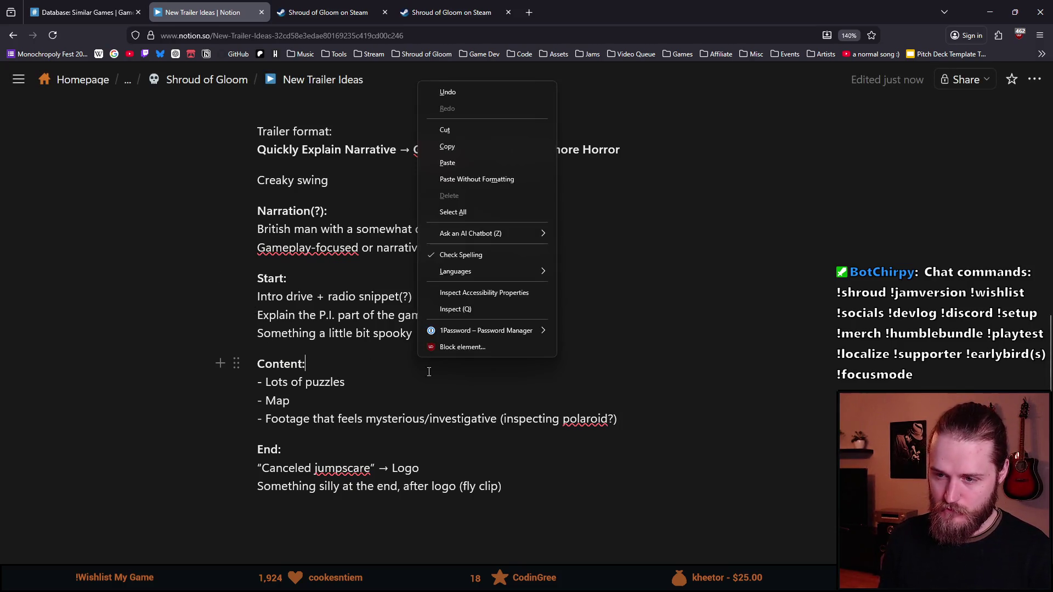
- Disable Check Spelling, then review the 'Explain the P.I. part' line and the Narration heading
left_click(466, 256)
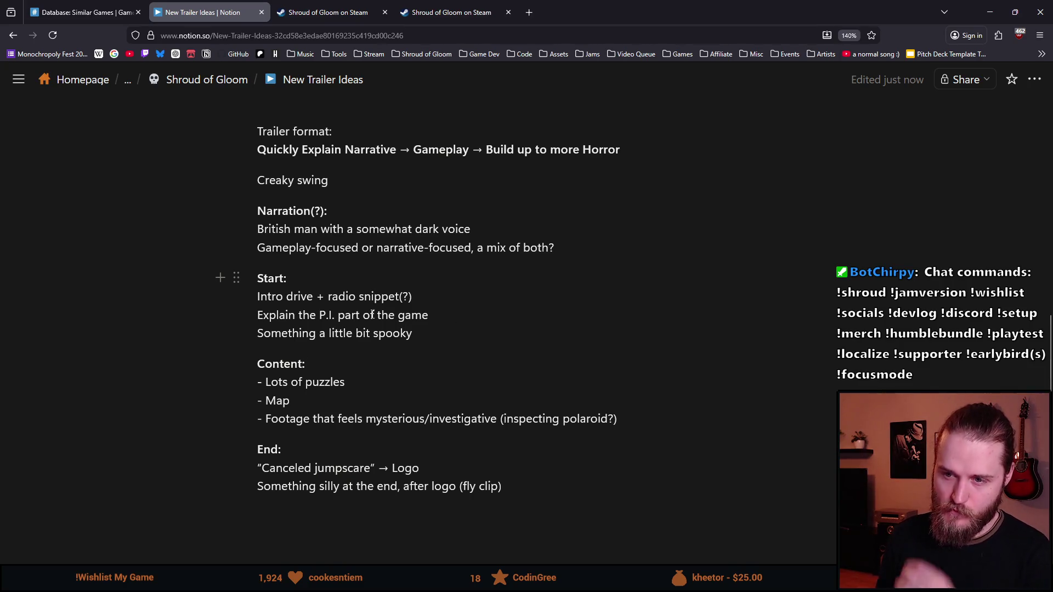
triple_click(334, 315)
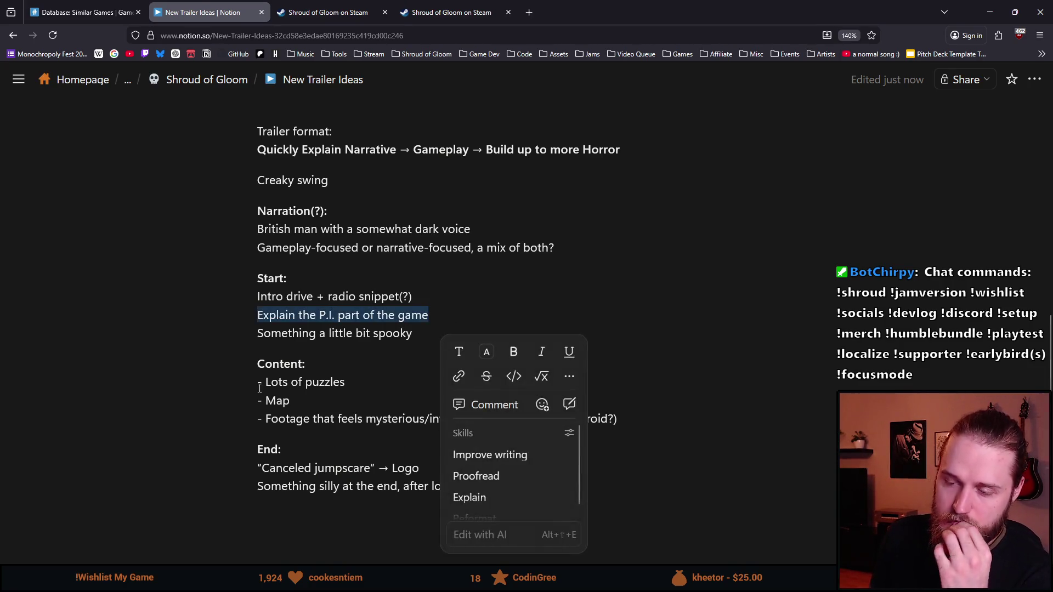
left_click(355, 329)
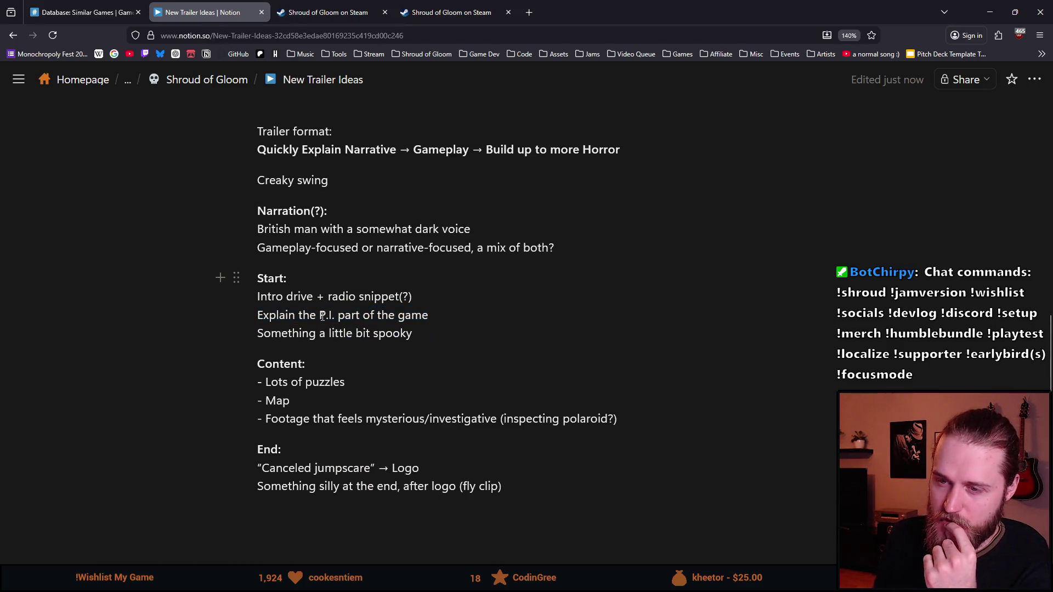
double_click(304, 211)
left_click(280, 276)
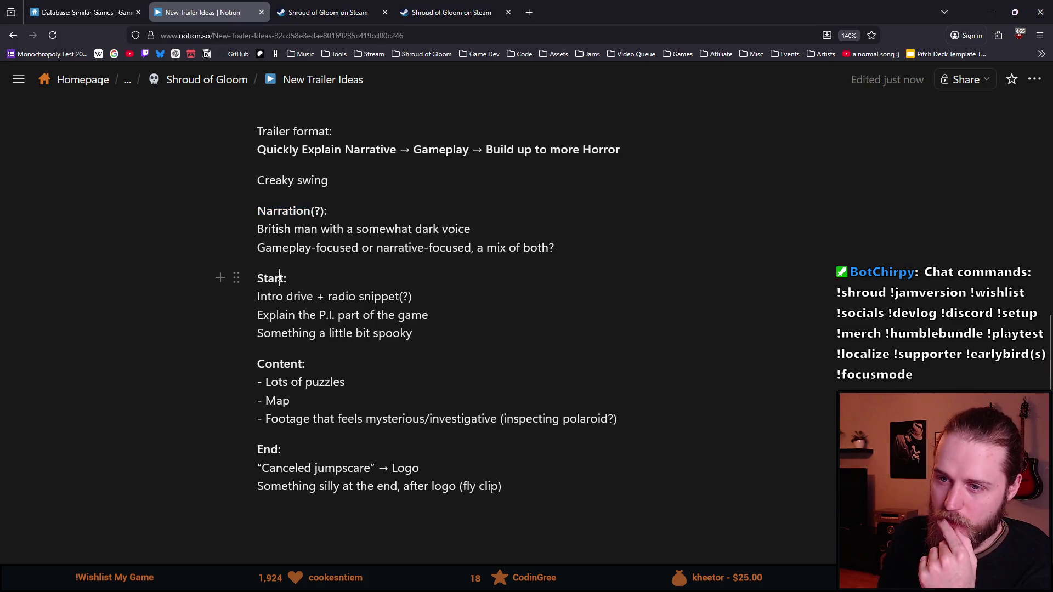
triple_click(337, 317)
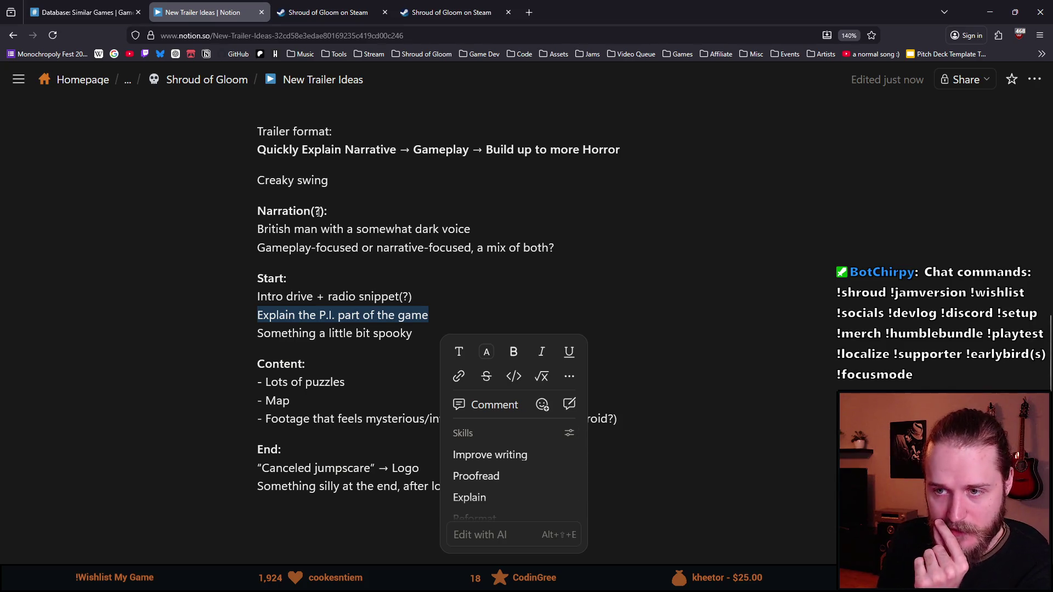
double_click(293, 213)
left_click(279, 229)
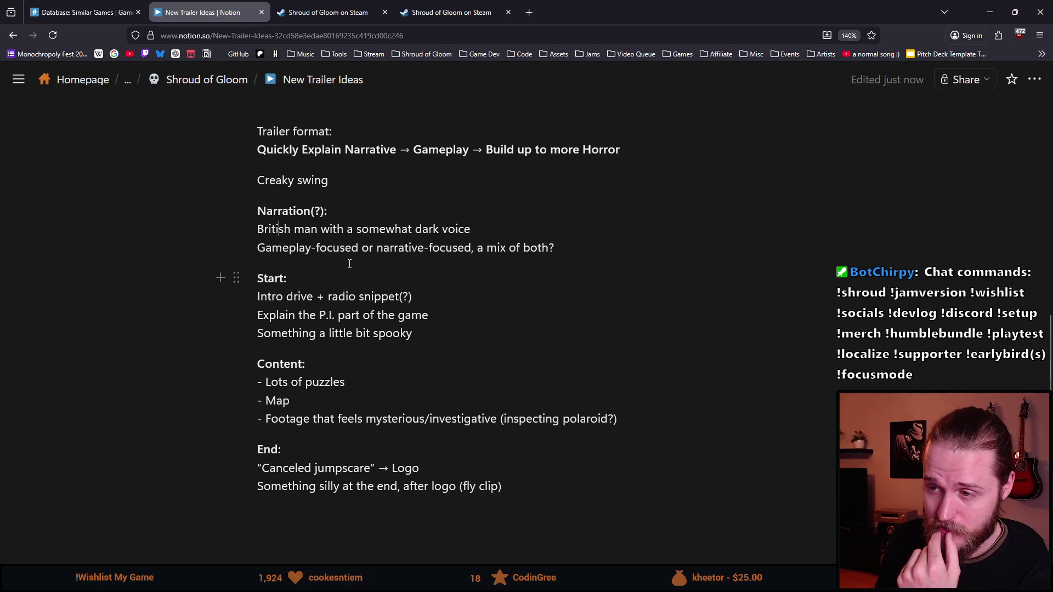
- Select the Narration section text and the text-only screens improvement bullet to review them
mouse_move(557, 249)
left_mouse_down()
mouse_move(255, 129)
mouse_move(253, 214)
left_mouse_up()
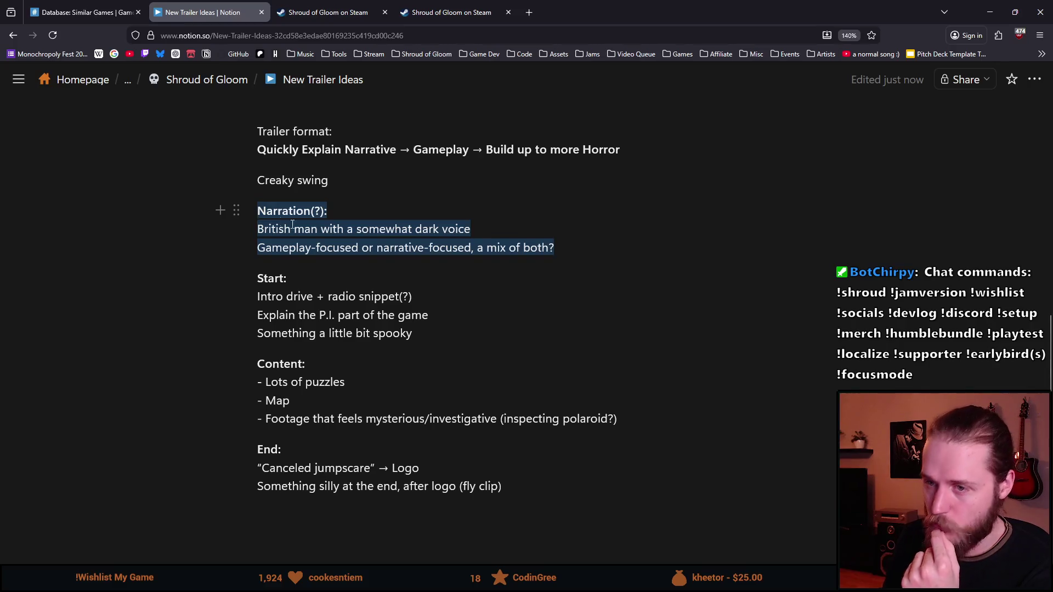
left_click_drag(322, 271, 313, 266)
scroll(313, 265, "up", 2)
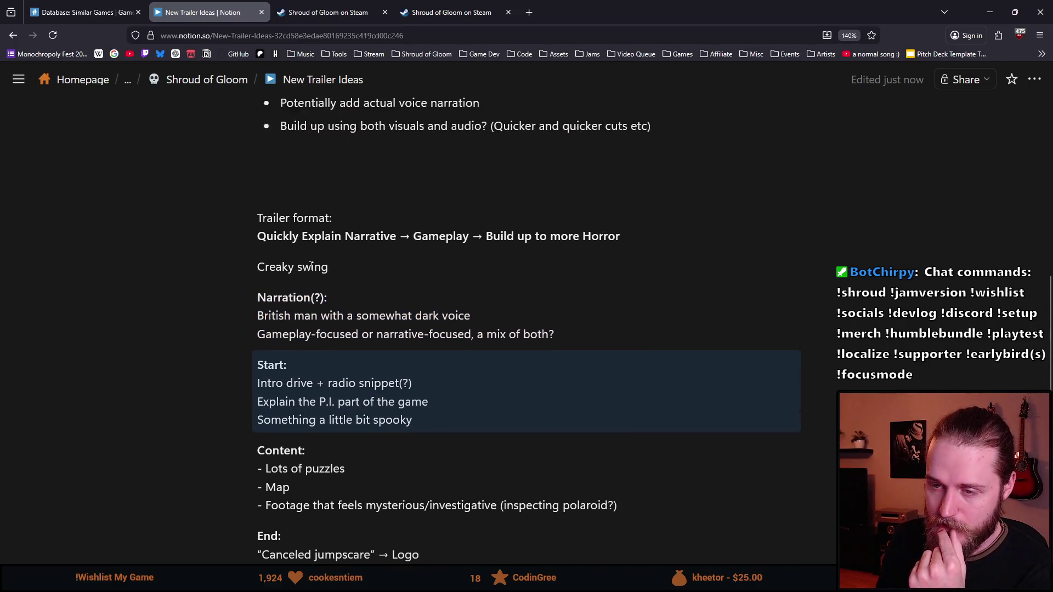
mouse_move(570, 348)
left_mouse_down()
mouse_move(258, 328)
mouse_move(256, 310)
left_mouse_up()
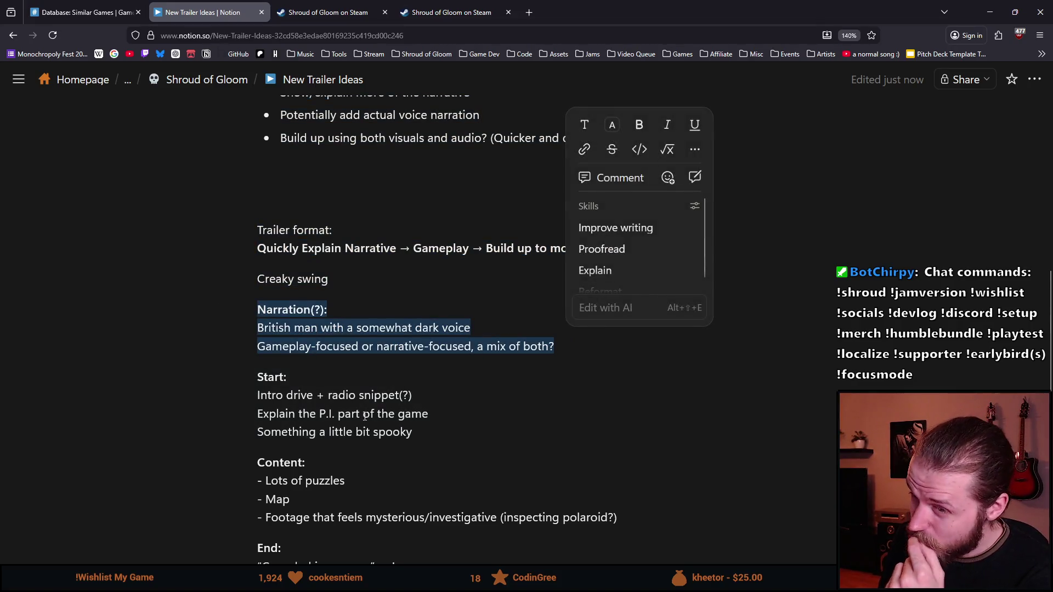
scroll(448, 397, "down", 2)
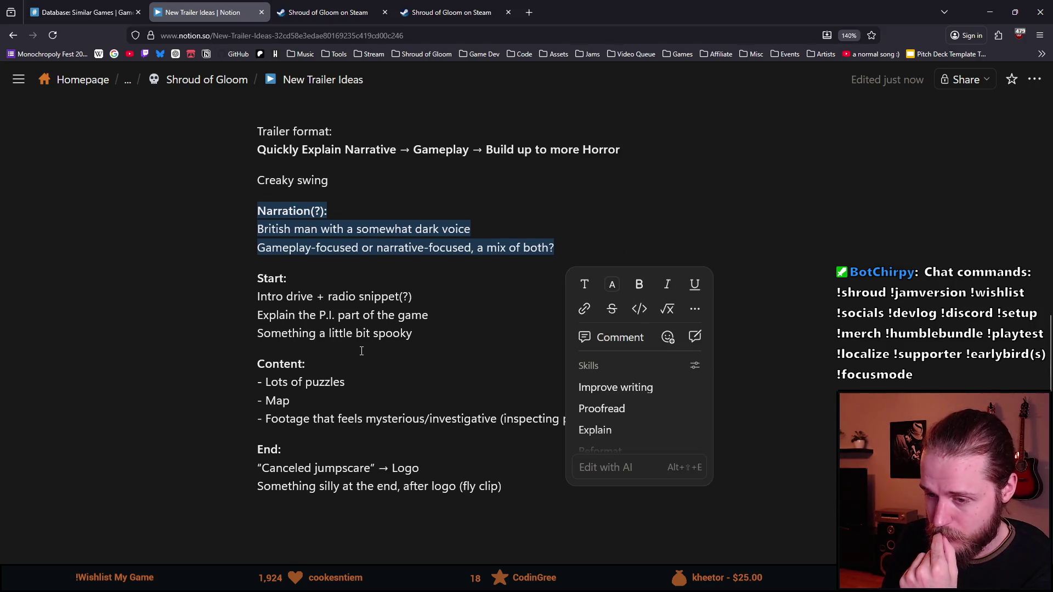
scroll(361, 351, "up", 10)
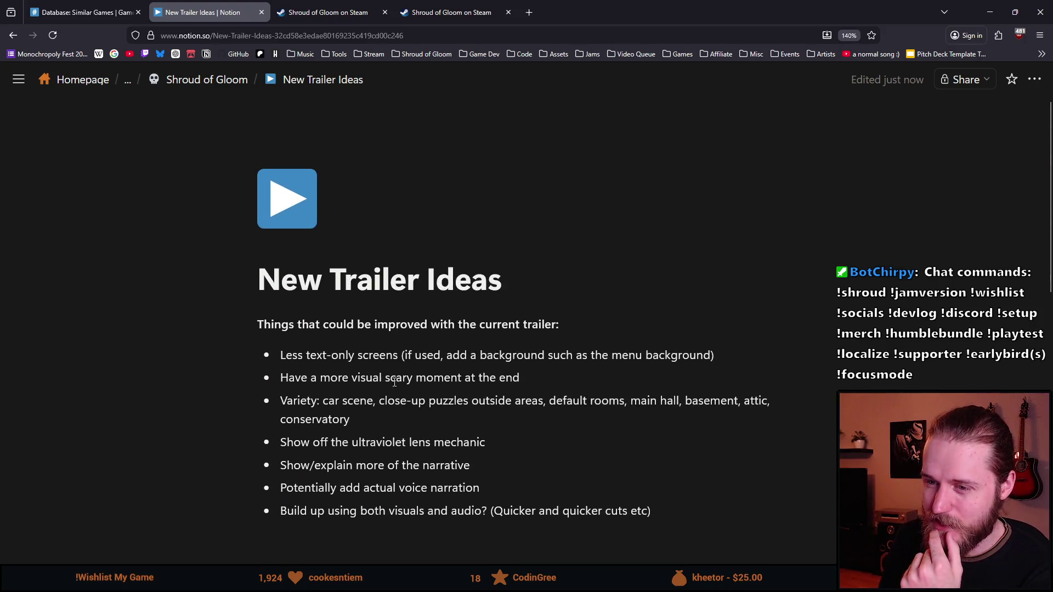
triple_click(377, 359)
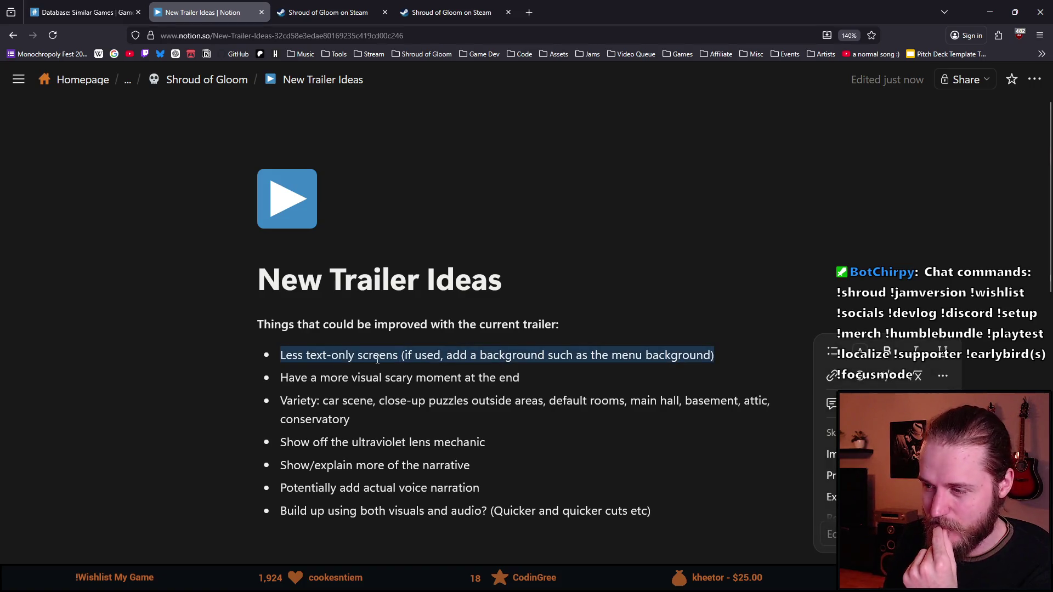
scroll(377, 360, "down", 10)
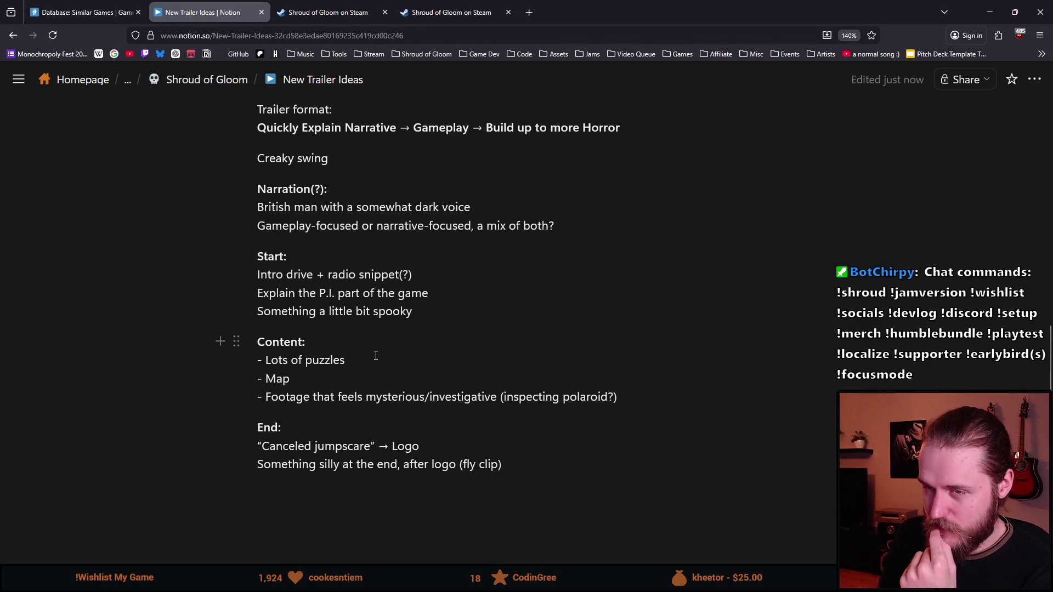
scroll(376, 353, "up", 4)
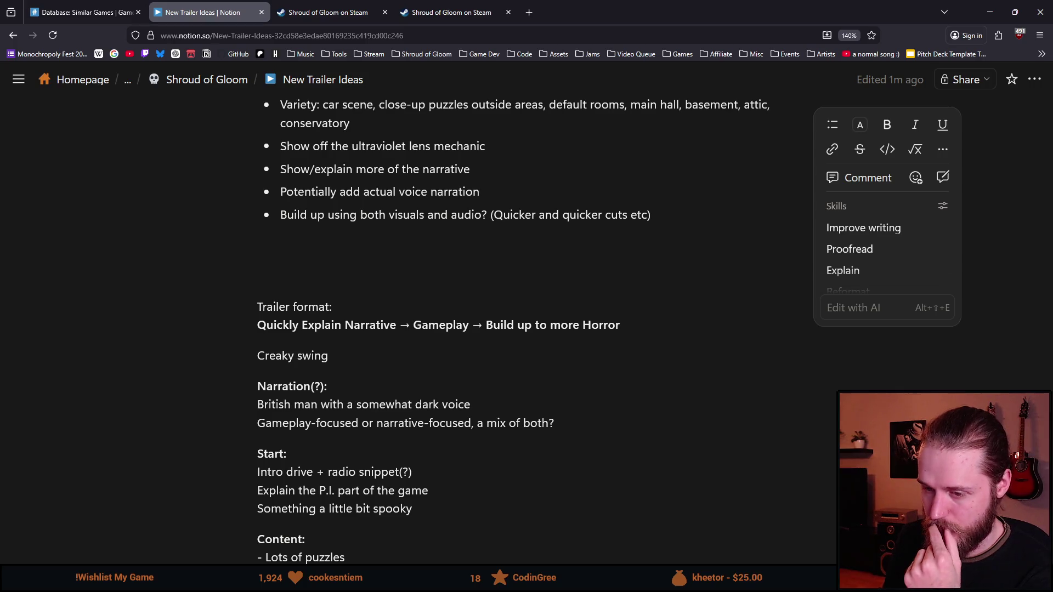
scroll(540, 371, "down", 4)
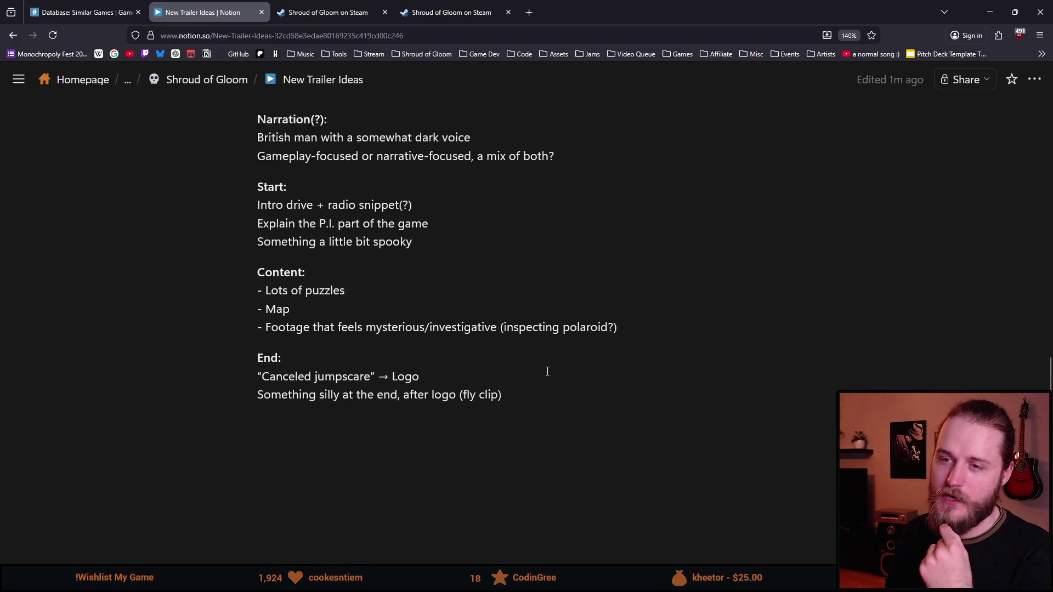